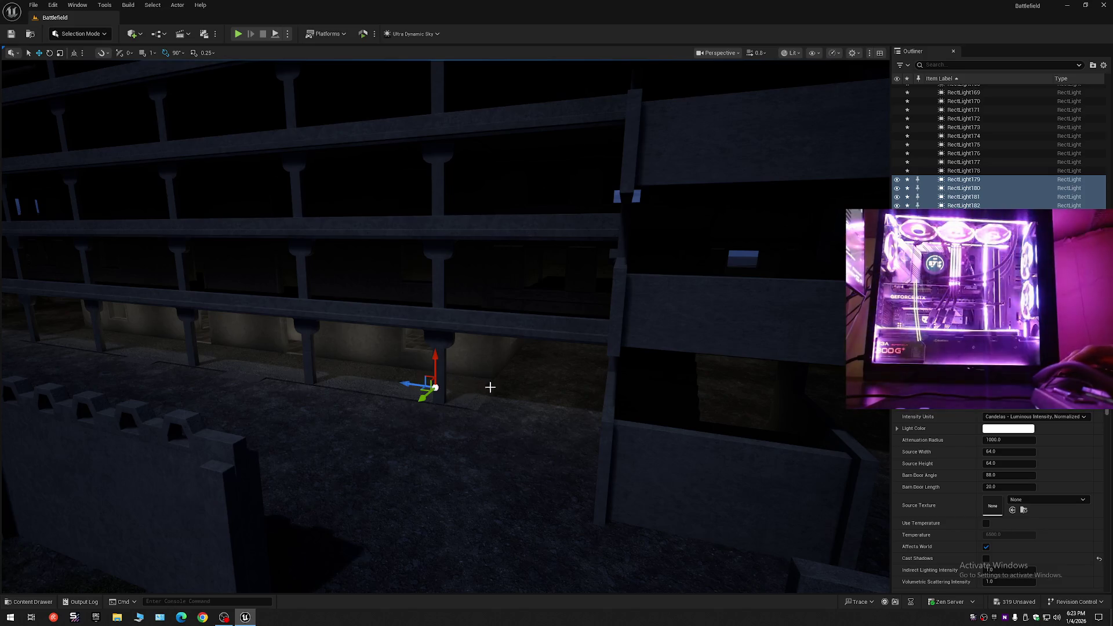
Swing the view back to the building side and collapse every folder in the Outliner.
{"action": "mouse_move", "coordinate": [487, 388]}
{"action": "left_mouse_down"}
{"action": "mouse_move", "coordinate": [406, 406]}
{"action": "mouse_move", "coordinate": [501, 385]}
{"action": "mouse_move", "coordinate": [441, 395]}
{"action": "mouse_move", "coordinate": [510, 394]}
{"action": "mouse_move", "coordinate": [614, 362]}
{"action": "mouse_move", "coordinate": [615, 409]}
{"action": "mouse_move", "coordinate": [614, 383]}
{"action": "left_mouse_up"}
{"action": "left_click", "coordinate": [1103, 65]}
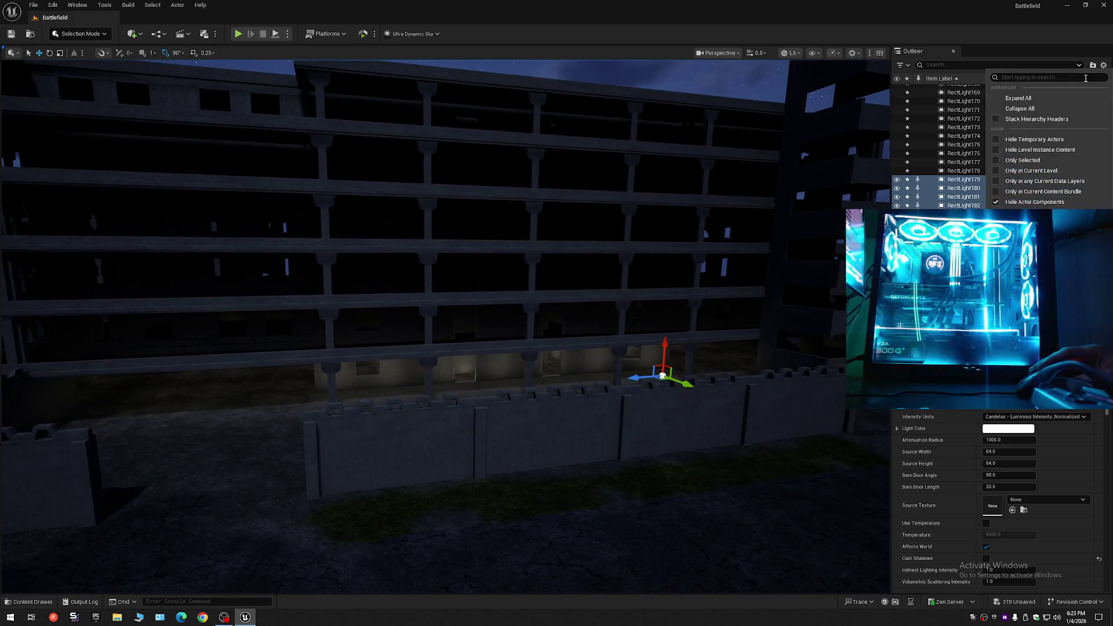
{"action": "left_click", "coordinate": [1020, 109]}
{"action": "left_click", "coordinate": [929, 88]}
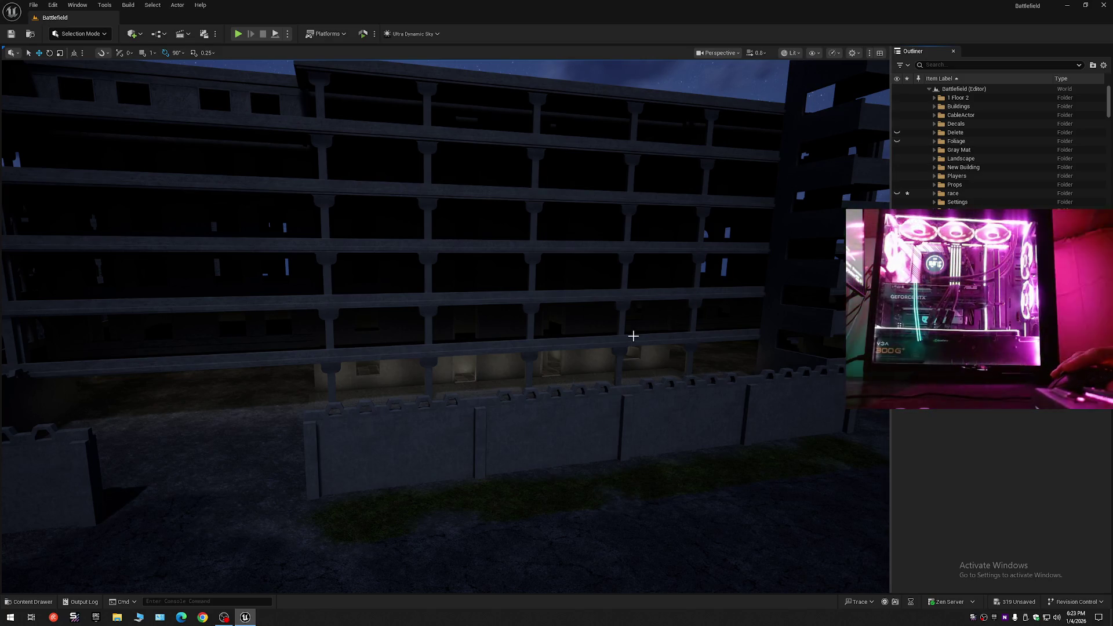
{"action": "mouse_move", "coordinate": [634, 336]}
{"action": "left_mouse_down"}
{"action": "mouse_move", "coordinate": [702, 325]}
{"action": "mouse_move", "coordinate": [687, 278]}
{"action": "mouse_move", "coordinate": [557, 282]}
{"action": "mouse_move", "coordinate": [638, 285]}
{"action": "mouse_move", "coordinate": [597, 287]}
{"action": "mouse_move", "coordinate": [609, 287]}
{"action": "mouse_move", "coordinate": [595, 271]}
{"action": "left_mouse_up"}
{"action": "scroll", "coordinate": [597, 272], "scroll_direction": "up", "scroll_amount": 2}
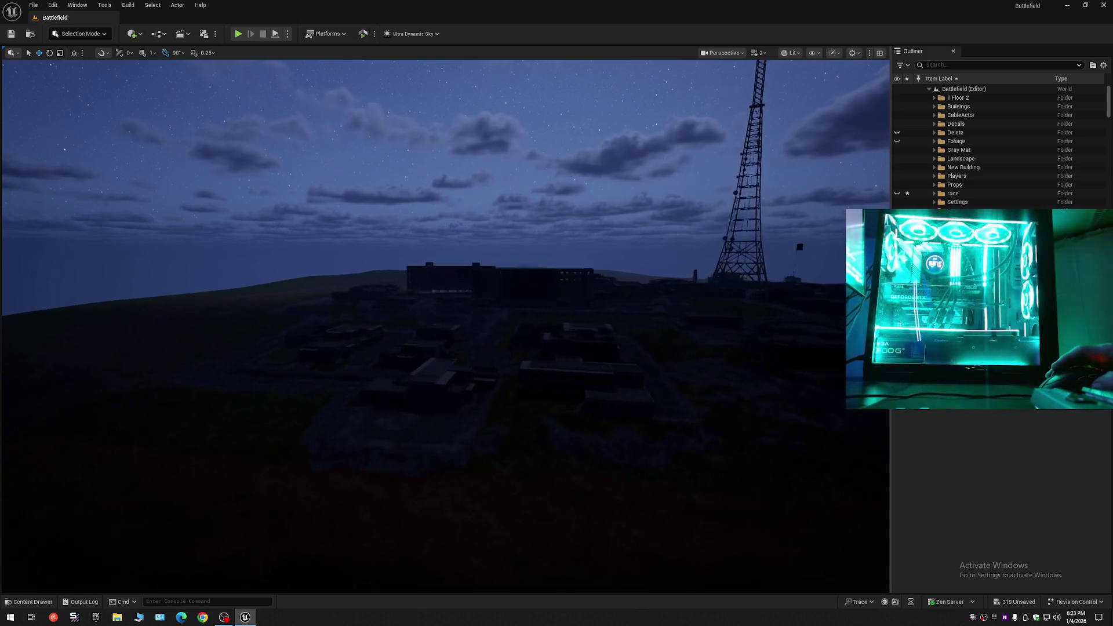
{"action": "scroll", "coordinate": [446, 324], "scroll_direction": "up", "scroll_amount": 1}
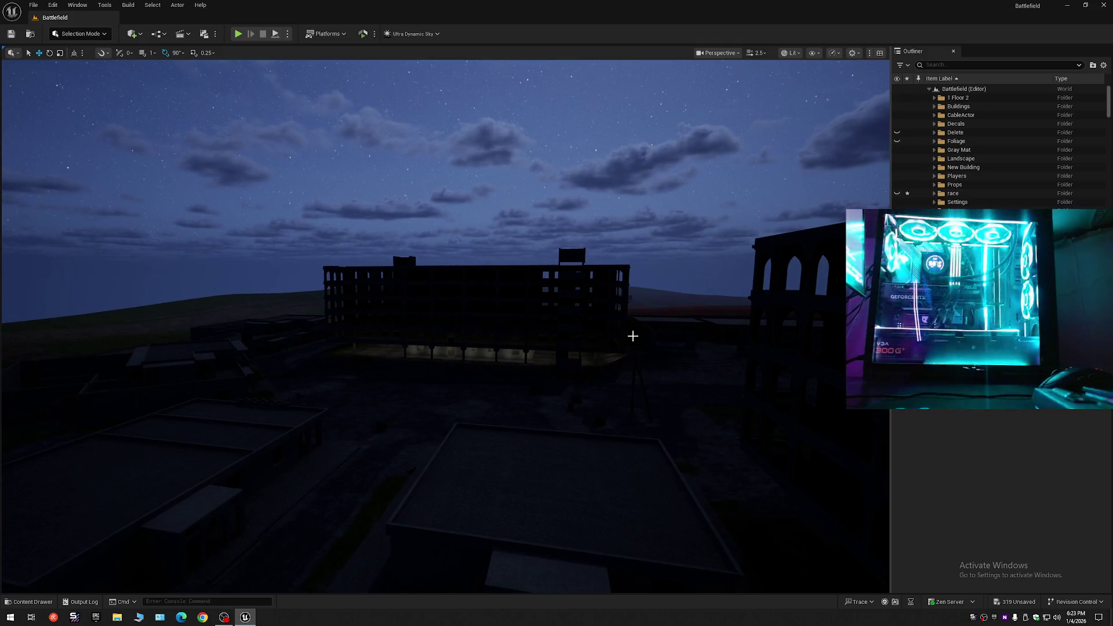
{"action": "scroll", "coordinate": [550, 343], "scroll_direction": "up", "scroll_amount": 2}
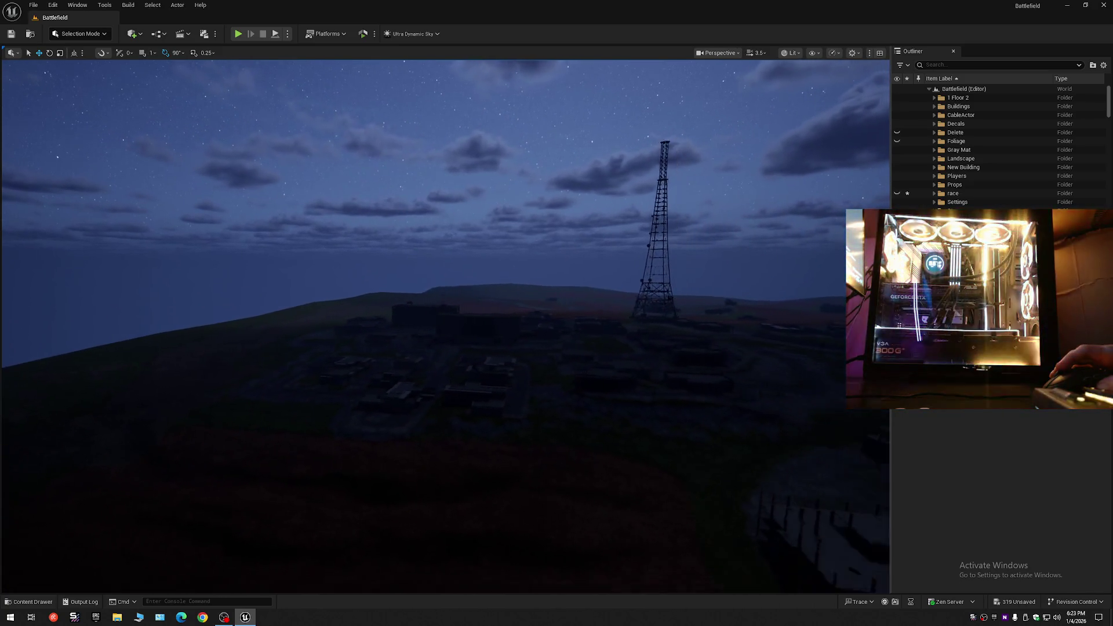
{"action": "scroll", "coordinate": [445, 327], "scroll_direction": "up", "scroll_amount": 3}
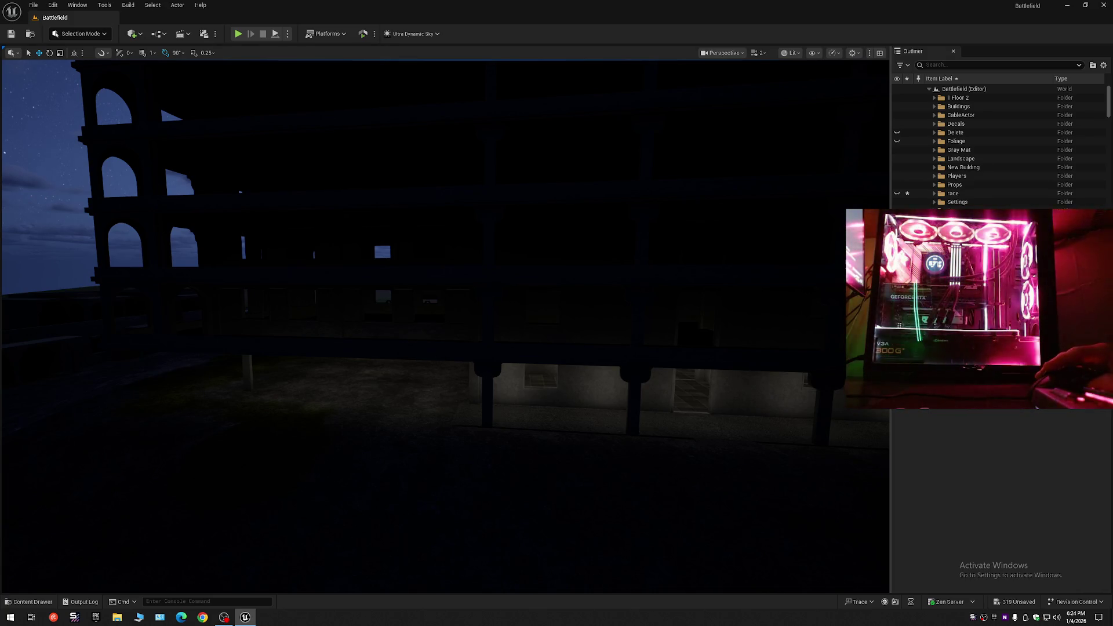
{"action": "key", "text": "s"}
{"action": "scroll", "coordinate": [446, 325], "scroll_direction": "down", "scroll_amount": 1}
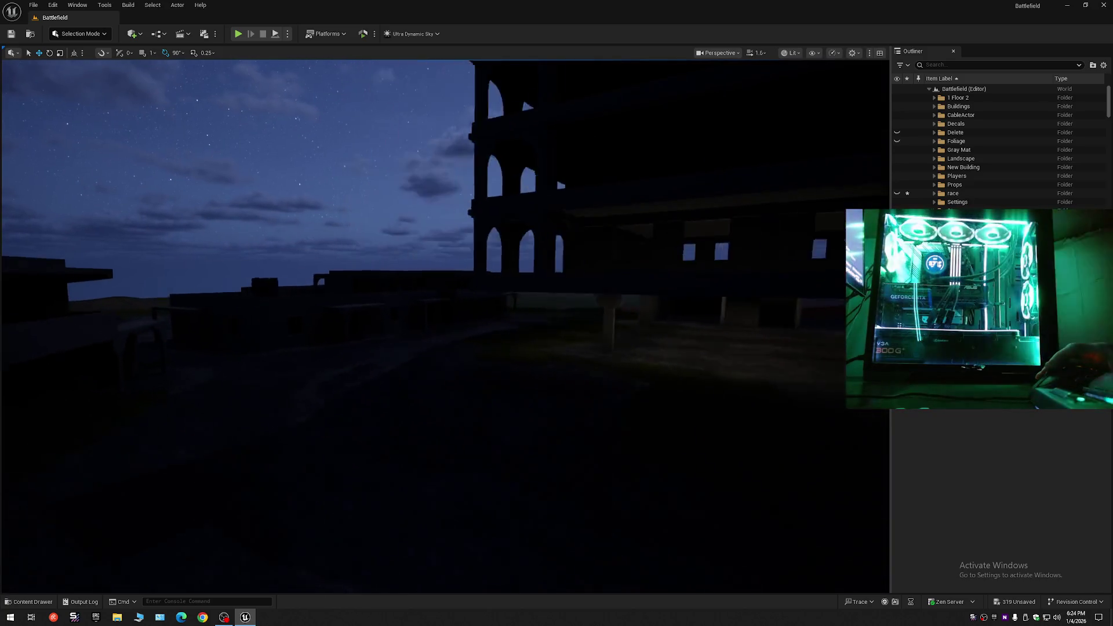
{"action": "key", "text": "w"}
{"action": "scroll", "coordinate": [445, 325], "scroll_direction": "down", "scroll_amount": 1}
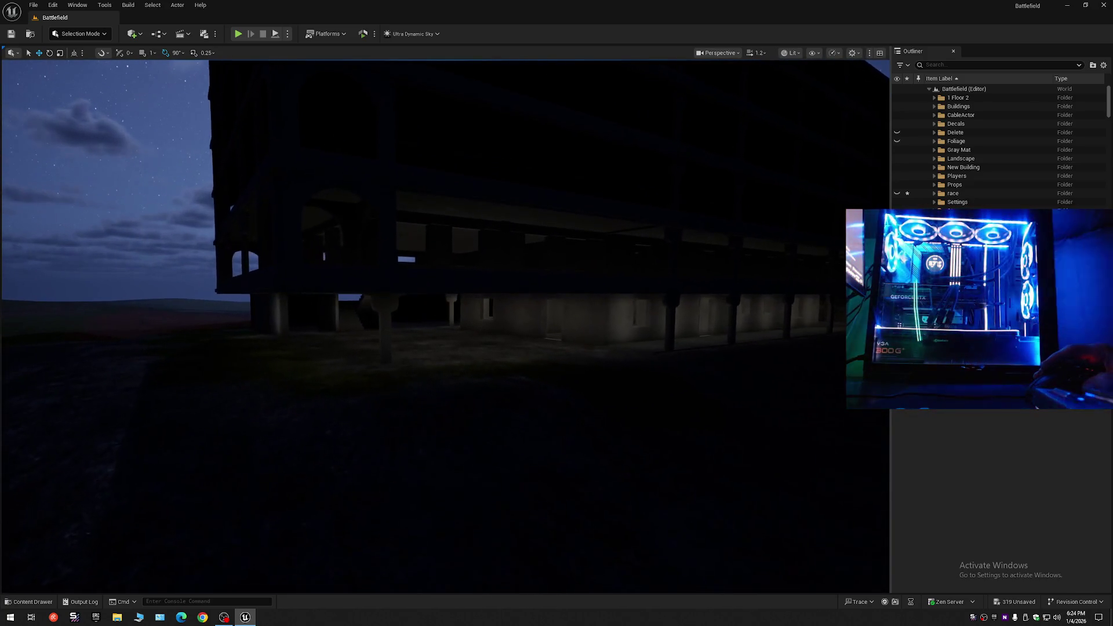
{"action": "key", "text": "w"}
{"action": "scroll", "coordinate": [445, 325], "scroll_direction": "down", "scroll_amount": 1}
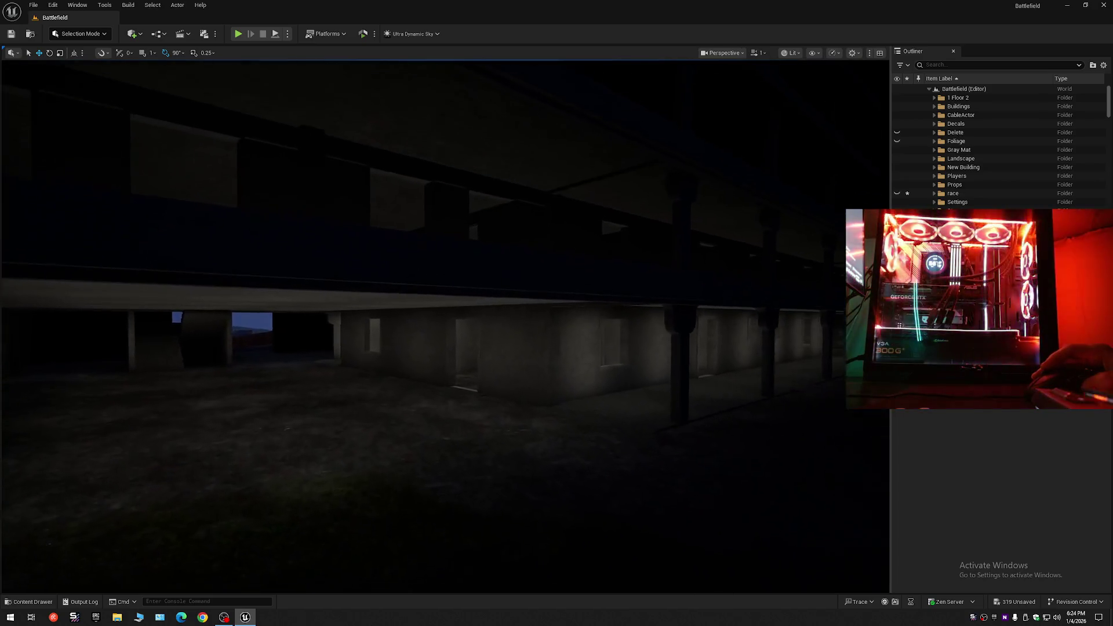
{"action": "key", "text": "w"}
{"action": "scroll", "coordinate": [446, 325], "scroll_direction": "down", "scroll_amount": 2}
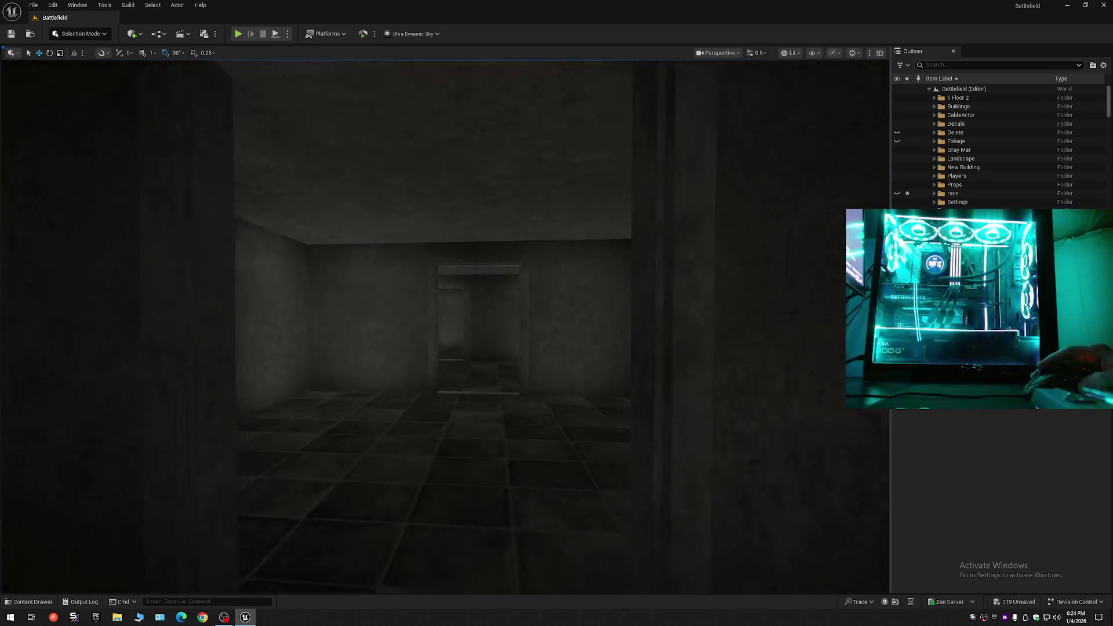
{"action": "key", "text": "w"}
{"action": "scroll", "coordinate": [446, 325], "scroll_direction": "down", "scroll_amount": 1}
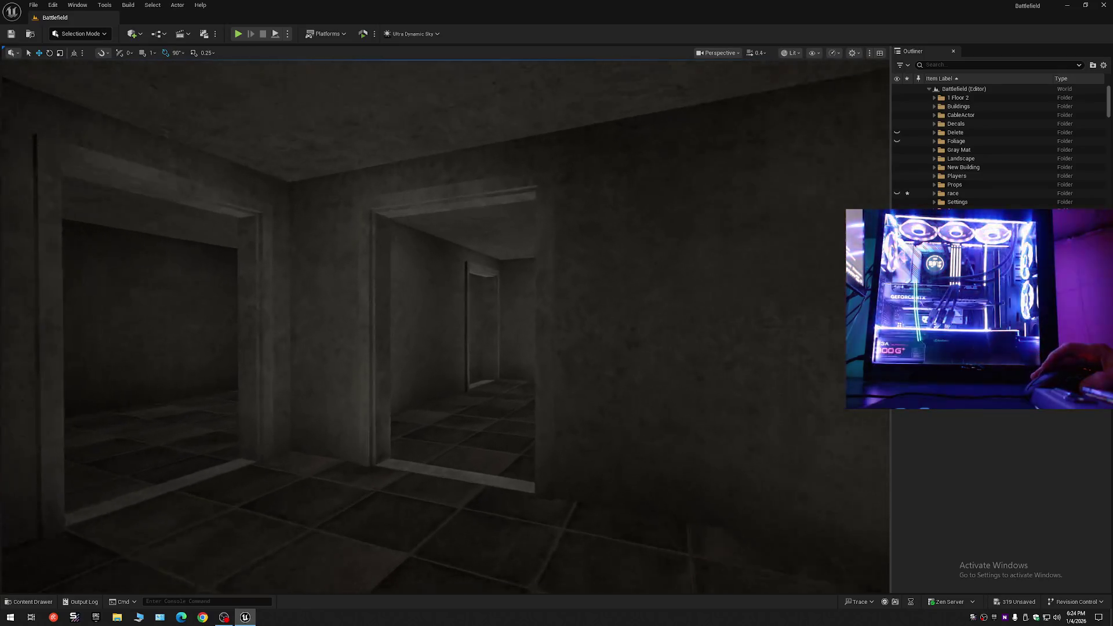
{"action": "key", "text": "w"}
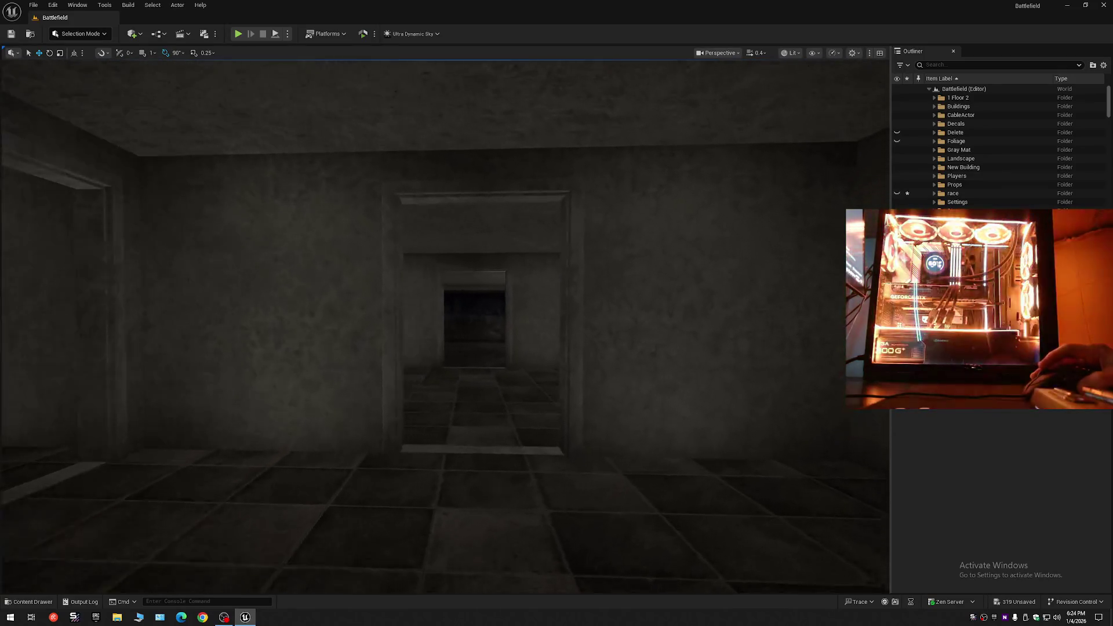
{"action": "key", "text": "w"}
{"action": "scroll", "coordinate": [445, 325], "scroll_direction": "up", "scroll_amount": 1}
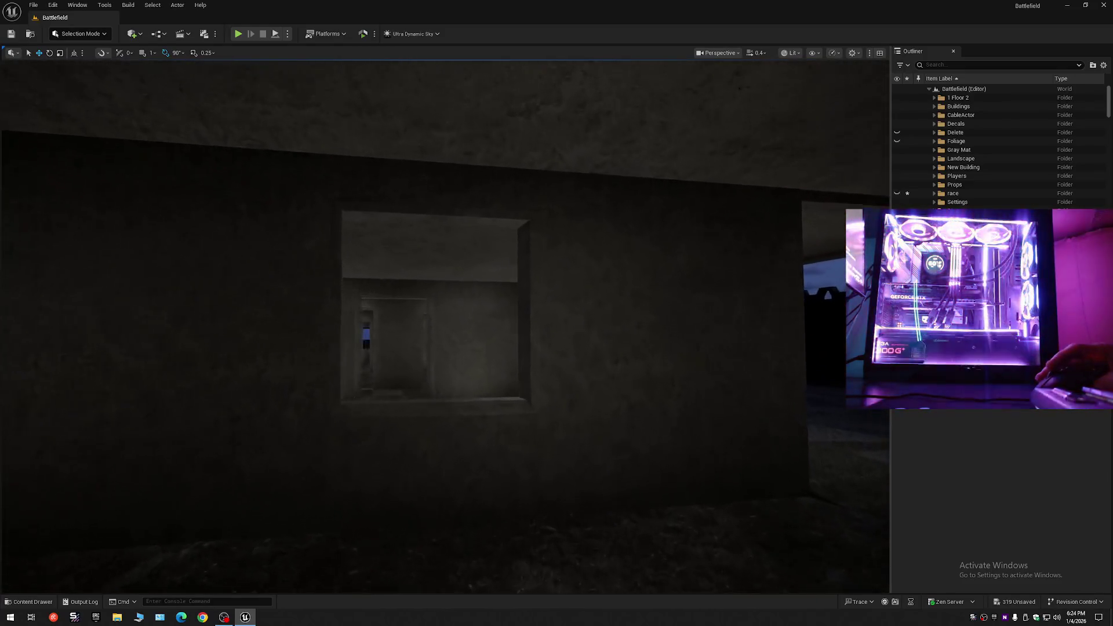
{"action": "key", "text": "w"}
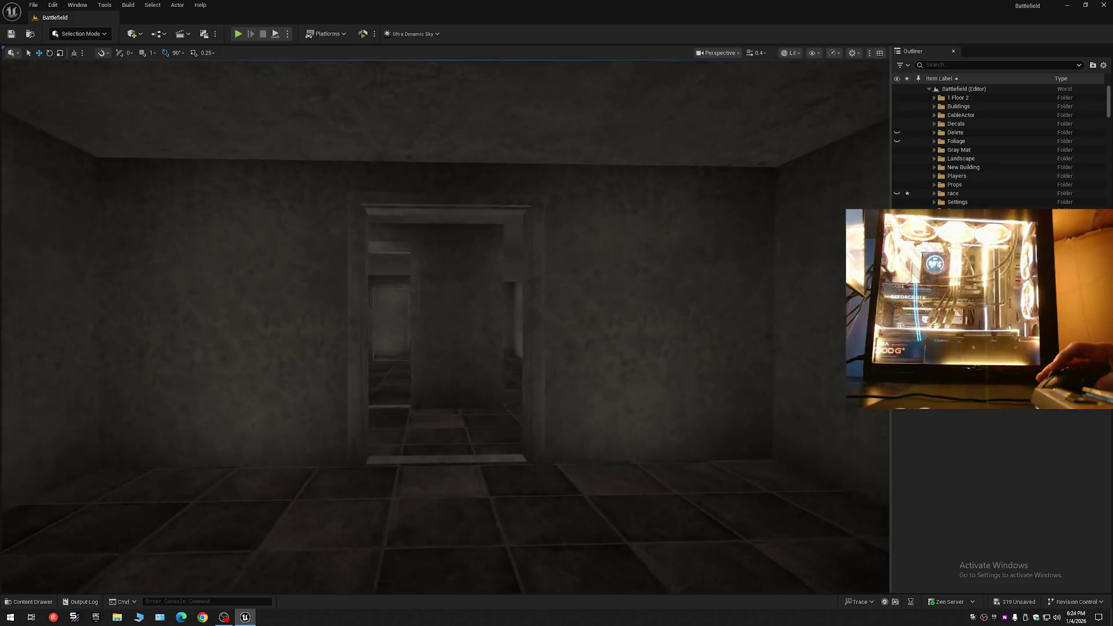
{"action": "key", "text": "w"}
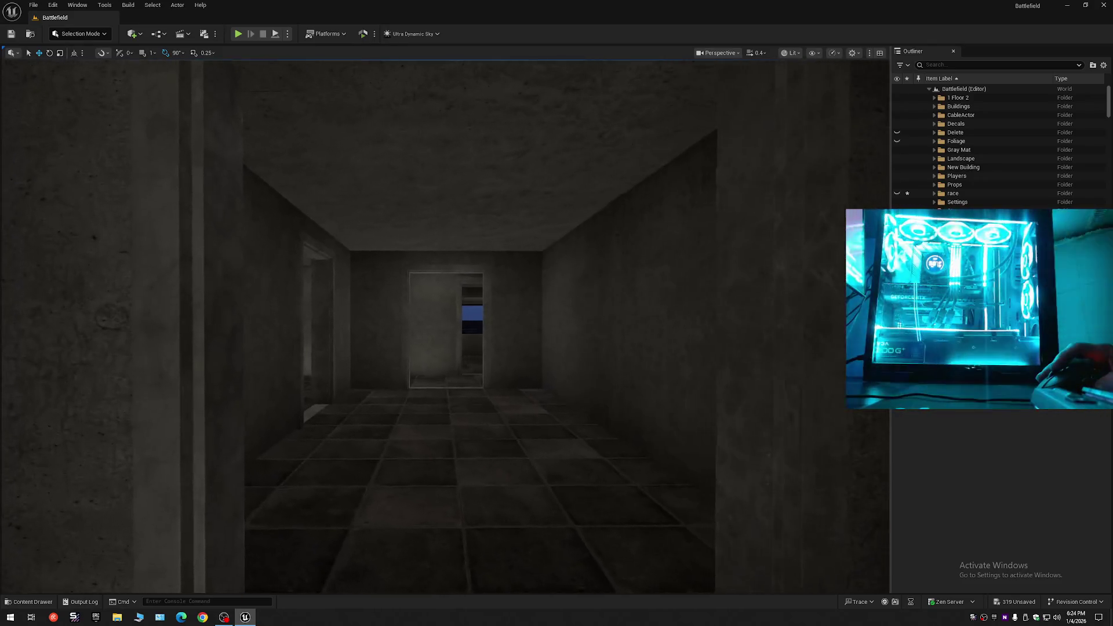
{"action": "key", "text": "w"}
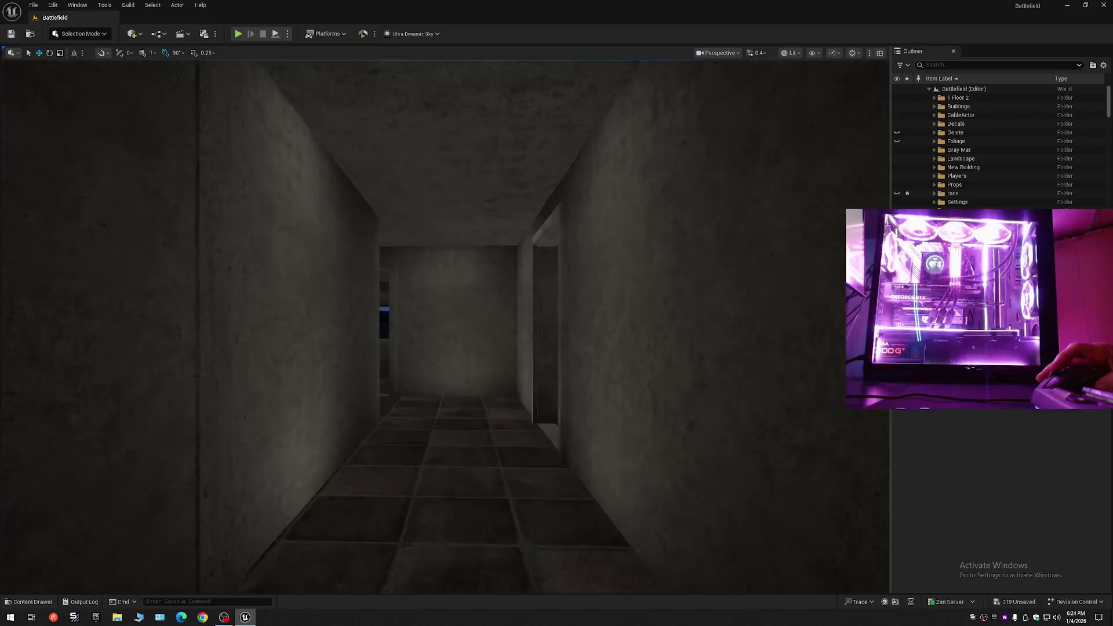
{"action": "key", "text": "w"}
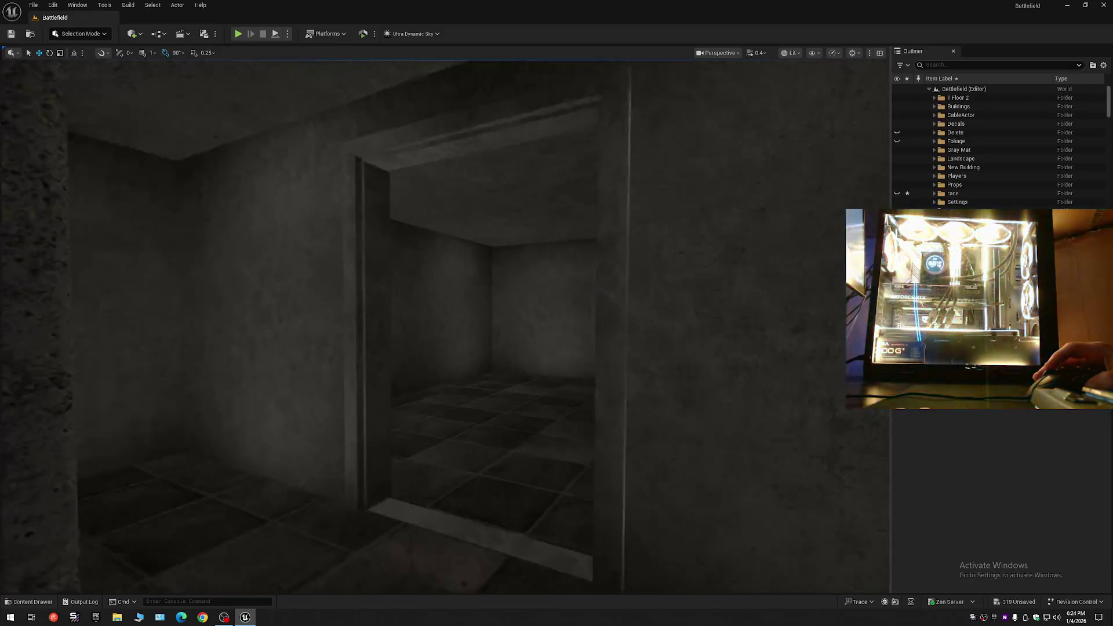
{"action": "key", "text": "w"}
{"action": "key", "text": "w"}
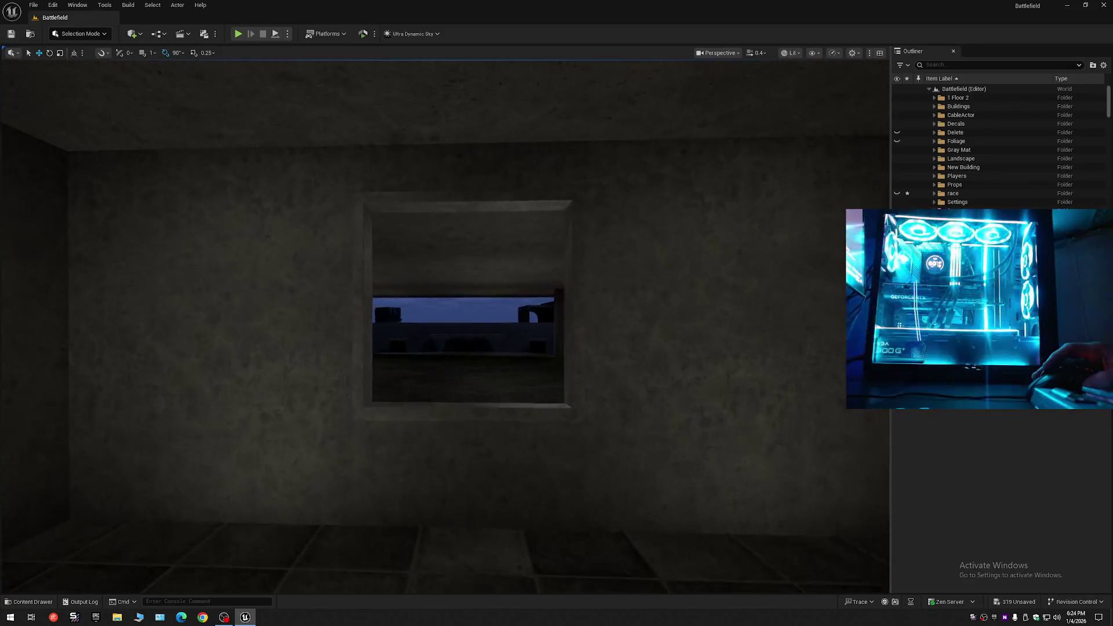
{"action": "scroll", "coordinate": [445, 325], "scroll_direction": "up", "scroll_amount": 1}
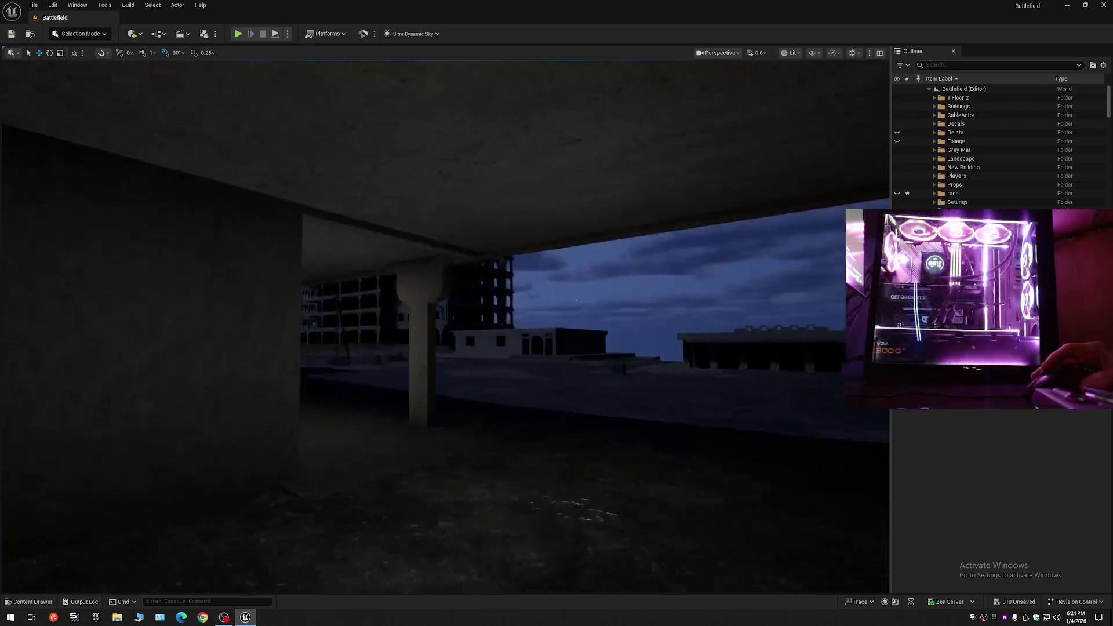
{"action": "key", "text": "w"}
{"action": "scroll", "coordinate": [445, 325], "scroll_direction": "up", "scroll_amount": 1}
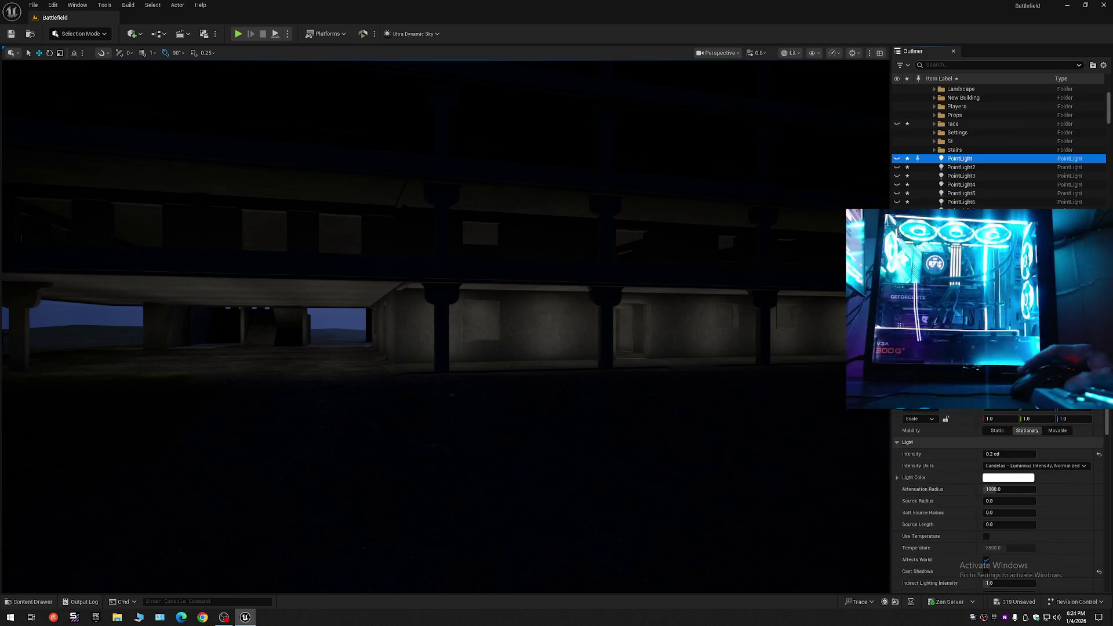
Select PointLight through PointLight6 and fly around the building against the night sky.
{"action": "left_click", "coordinate": [961, 210], "text": "shift"}
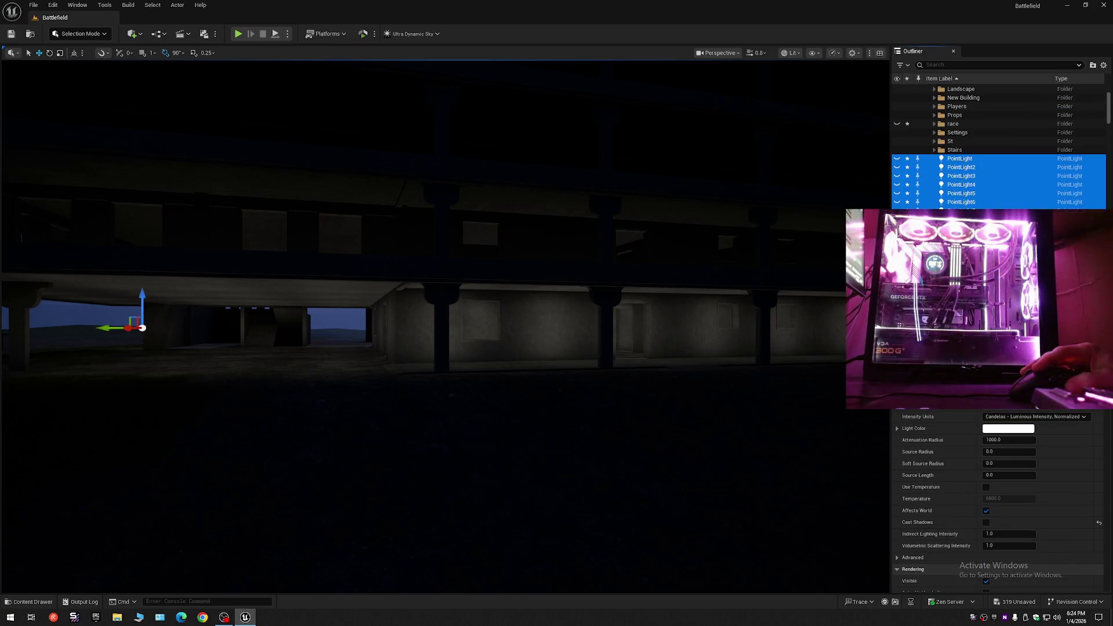
{"action": "right_click", "coordinate": [631, 249]}
{"action": "key", "text": "s"}
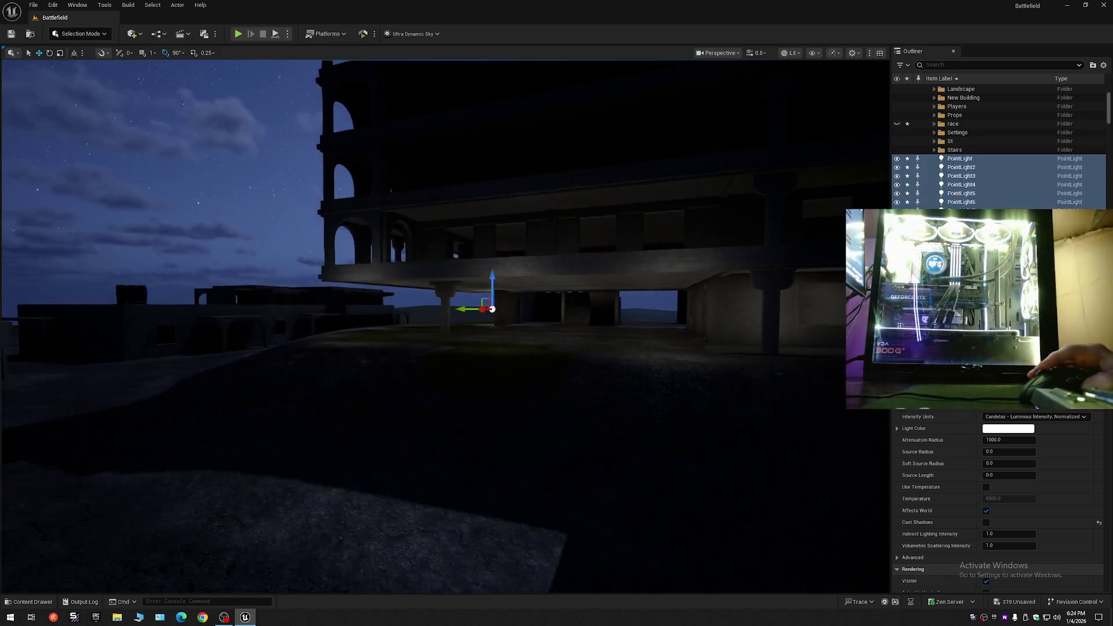
{"action": "key", "text": "w"}
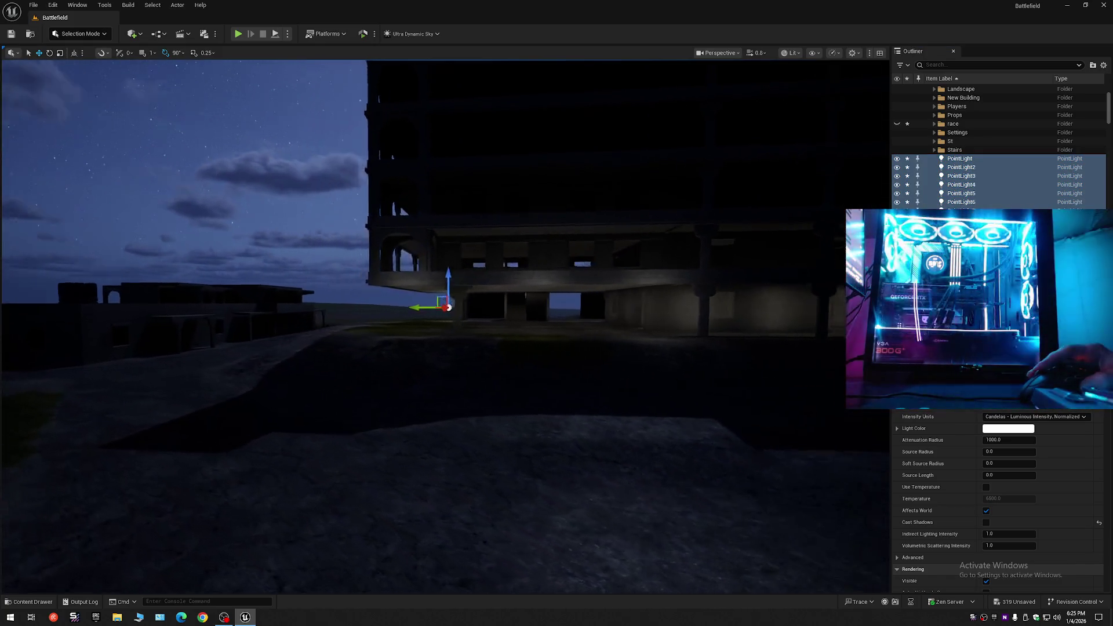
{"action": "key", "text": "s"}
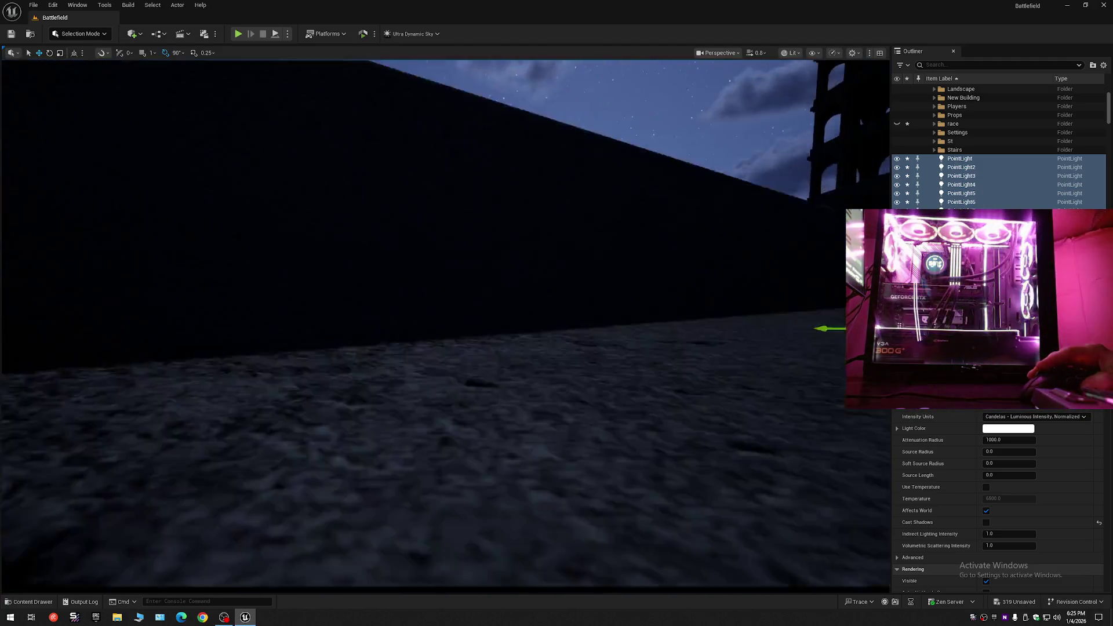
{"action": "key", "text": "w"}
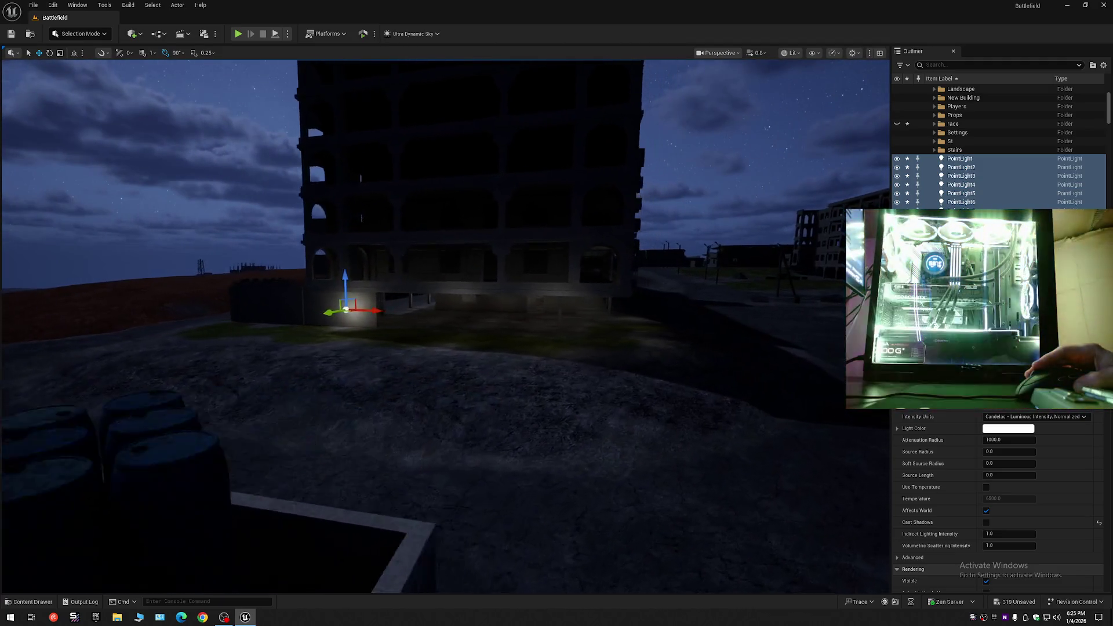
{"action": "key", "text": "d"}
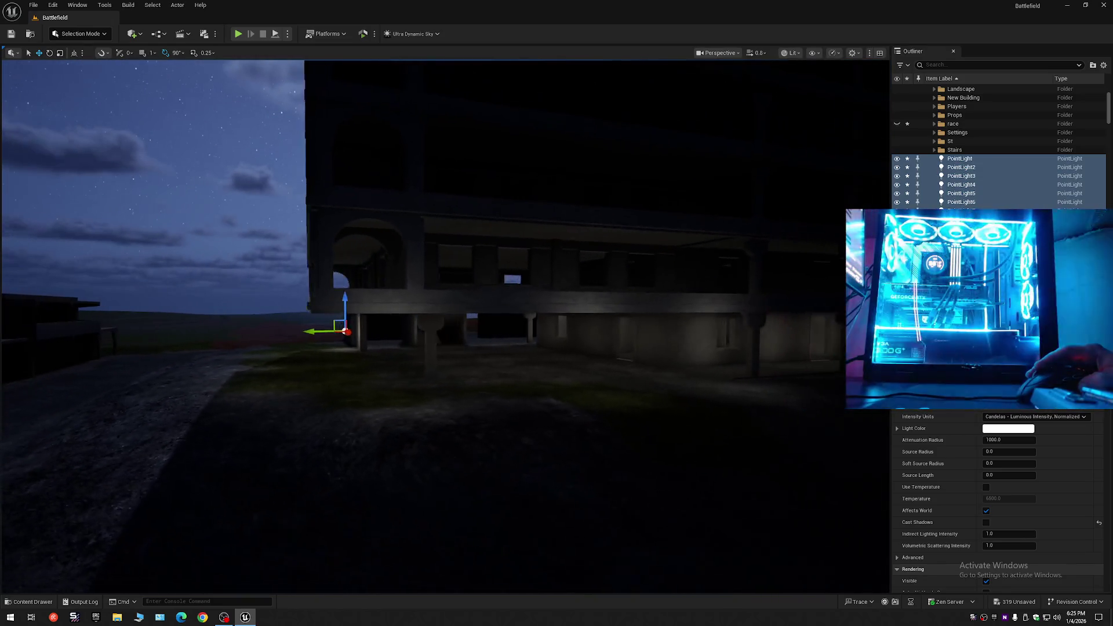
Toggle the race folder's visibility to compare, leave it hidden, and select the rect light below.
{"action": "left_click", "coordinate": [898, 126]}
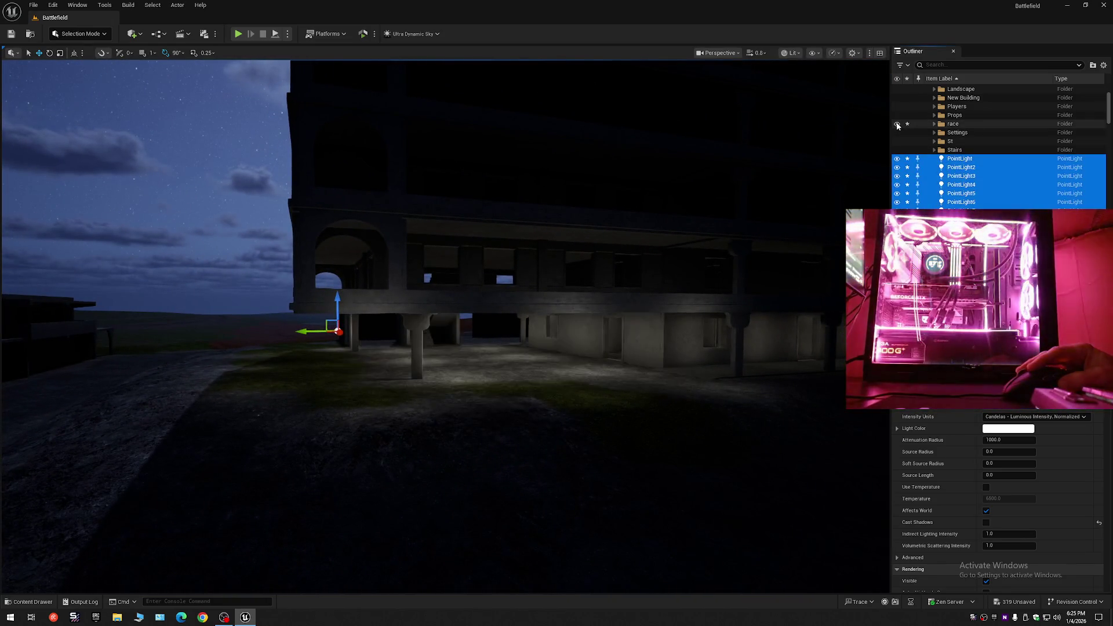
{"action": "left_click", "coordinate": [898, 126]}
{"action": "left_click", "coordinate": [897, 125]}
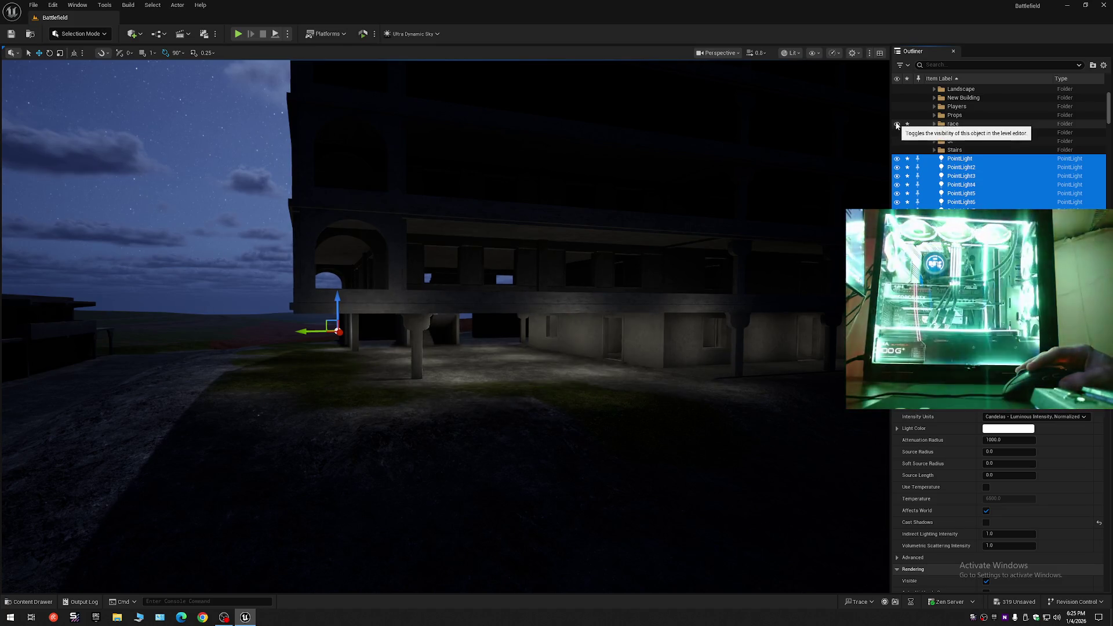
{"action": "left_click", "coordinate": [898, 125]}
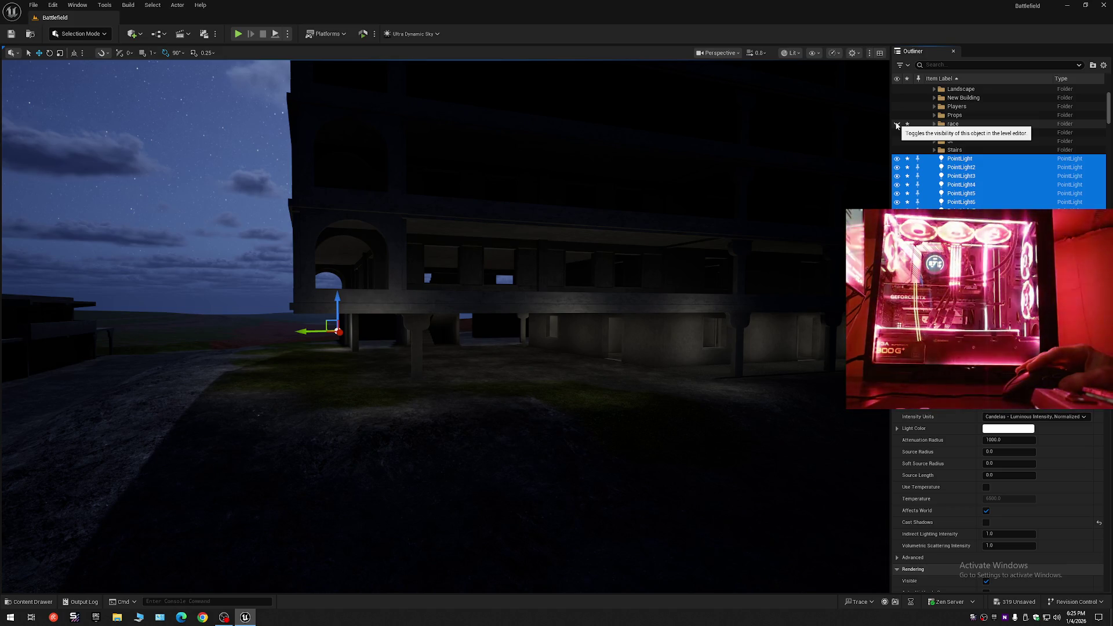
{"action": "left_click", "coordinate": [412, 313]}
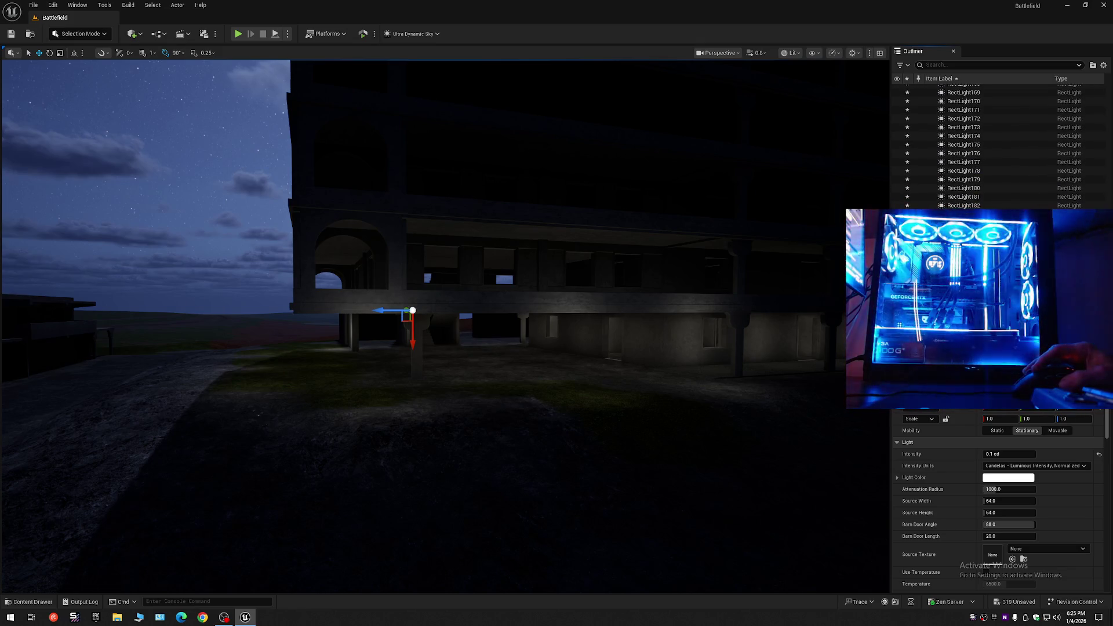
Hide all rect lights with H, then reselect all 191 and frame the view on them.
{"action": "key", "text": "ctrl+shift+a"}
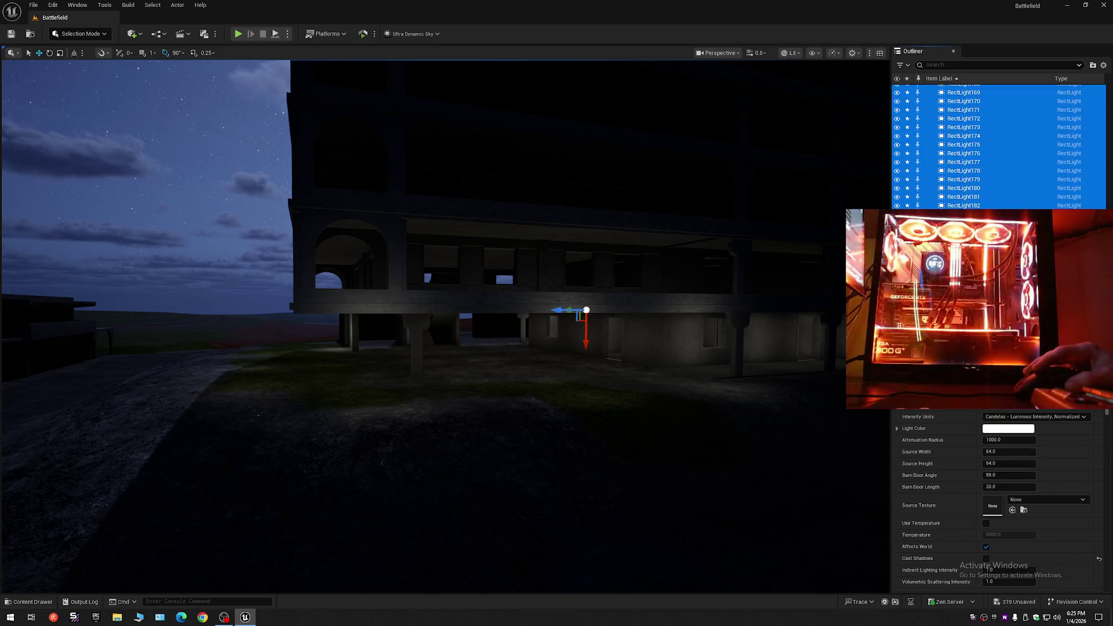
{"action": "key", "text": "h"}
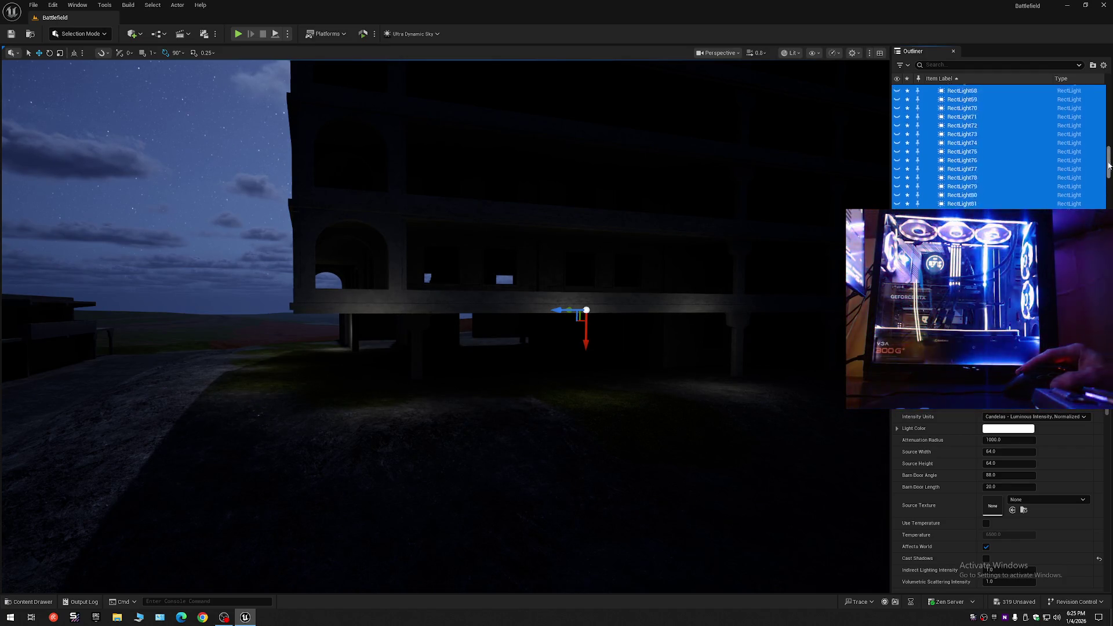
{"action": "left_click_drag", "start_coordinate": [1109, 165], "coordinate": [1109, 107]}
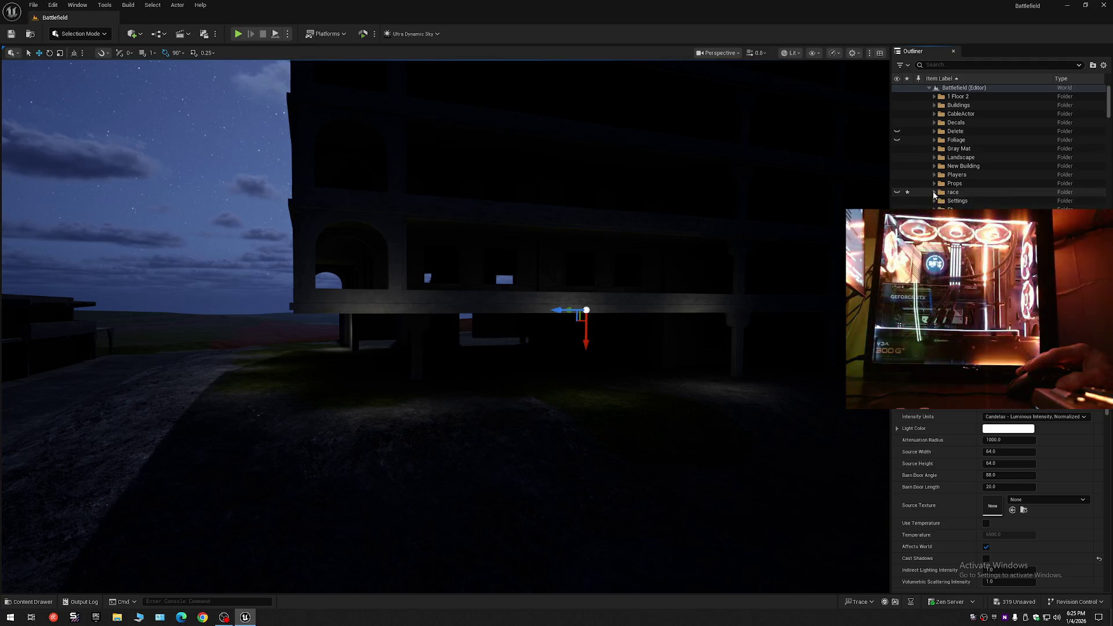
{"action": "left_click", "coordinate": [963, 202]}
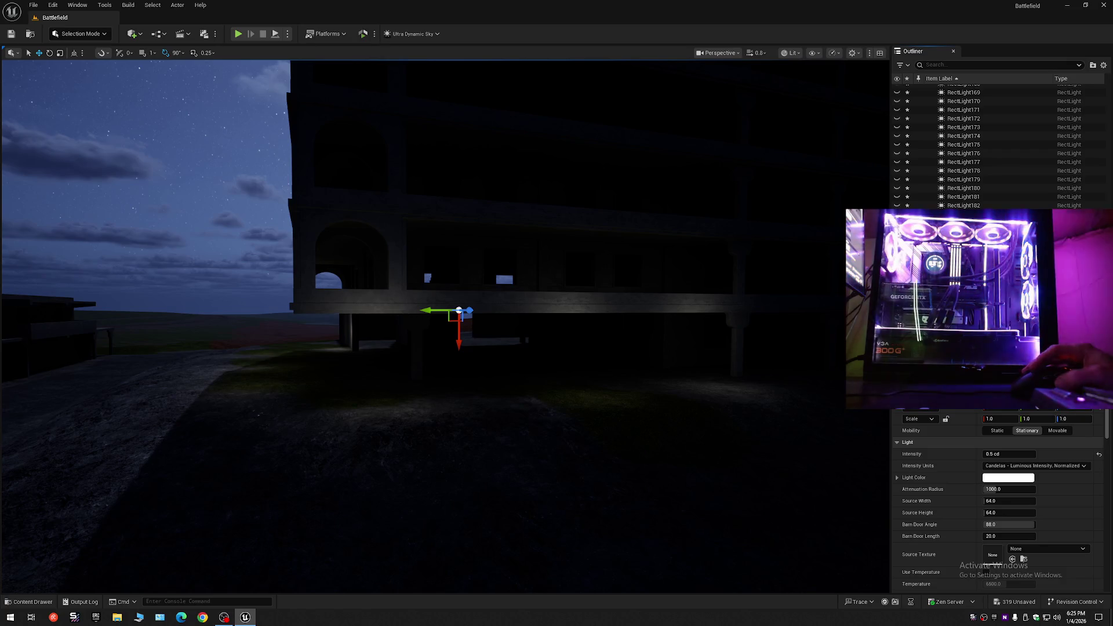
{"action": "key", "text": "ctrl+a"}
{"action": "mouse_move", "coordinate": [748, 273]}
{"action": "left_mouse_down"}
{"action": "mouse_move", "coordinate": [753, 226]}
{"action": "mouse_move", "coordinate": [780, 203]}
{"action": "mouse_move", "coordinate": [760, 206]}
{"action": "mouse_move", "coordinate": [702, 277]}
{"action": "left_mouse_up"}
{"action": "key", "text": "g"}
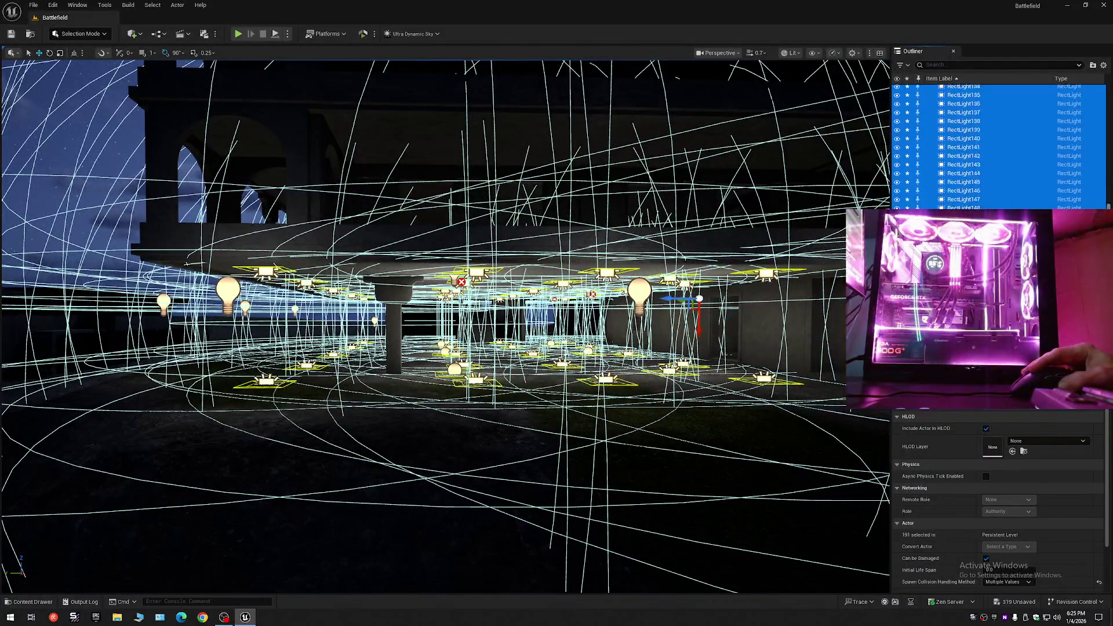
Select RectLight through RectLight12 in the Outliner.
{"action": "scroll", "coordinate": [997, 145], "scroll_direction": "up", "scroll_amount": 5}
{"action": "scroll", "coordinate": [998, 145], "scroll_direction": "down", "scroll_amount": 4}
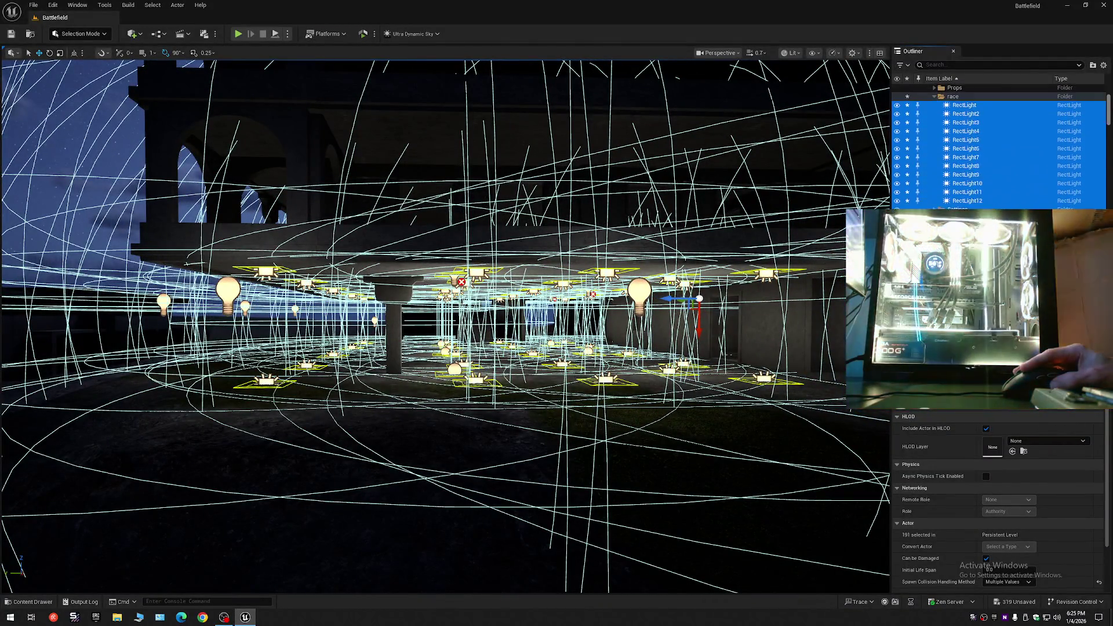
{"action": "left_click", "coordinate": [965, 105]}
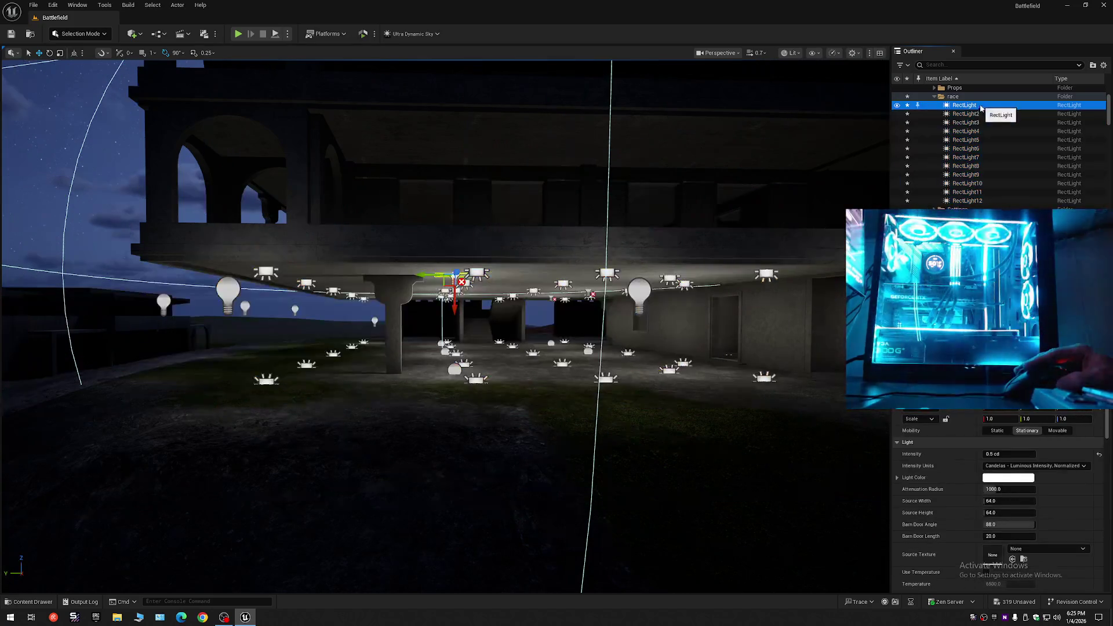
{"action": "left_click", "coordinate": [968, 200], "text": "shift"}
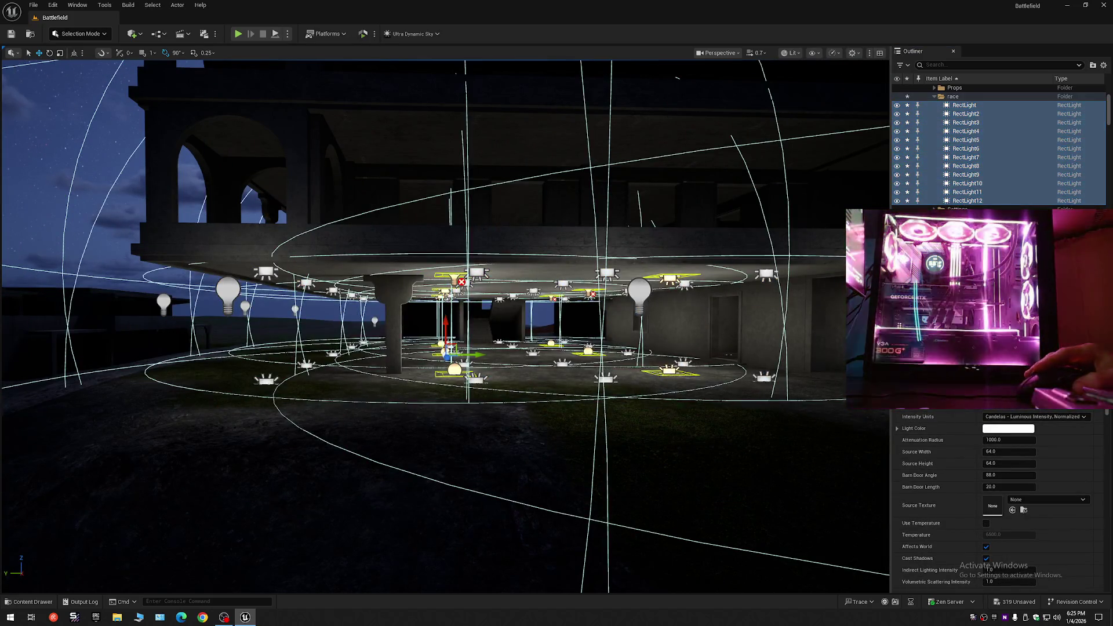
{"action": "scroll", "coordinate": [807, 287], "scroll_direction": "down", "scroll_amount": 3}
{"action": "scroll", "coordinate": [806, 287], "scroll_direction": "up", "scroll_amount": 5}
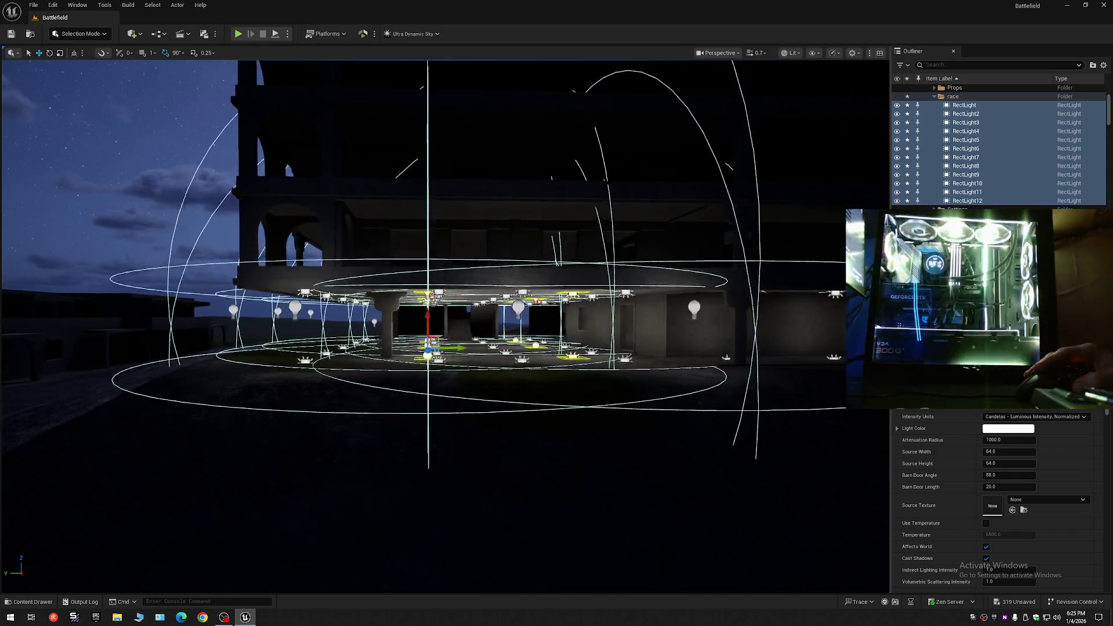
{"action": "scroll", "coordinate": [806, 287], "scroll_direction": "up", "scroll_amount": 3}
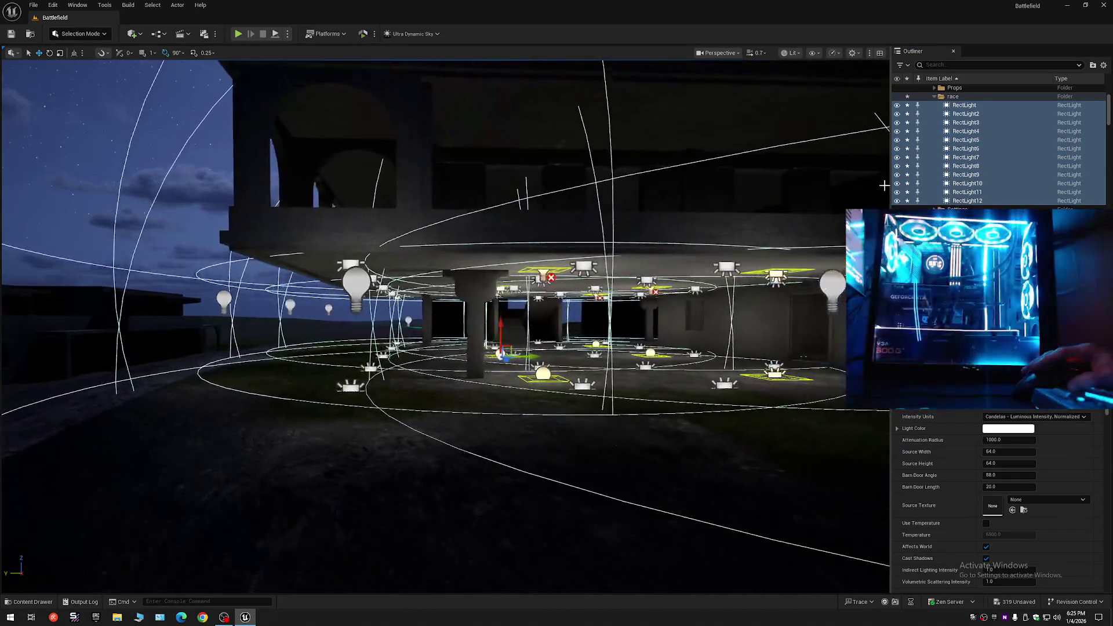
Toggle the twelve lights' visibility to compare the lighting, then delete them.
{"action": "left_click", "coordinate": [897, 201]}
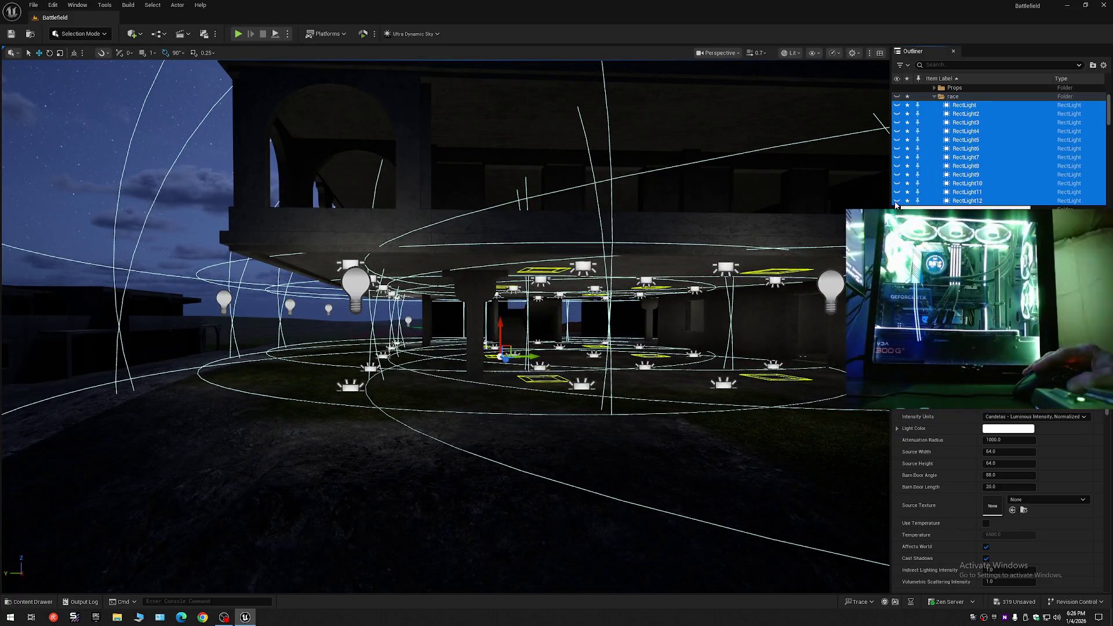
{"action": "left_click", "coordinate": [897, 202]}
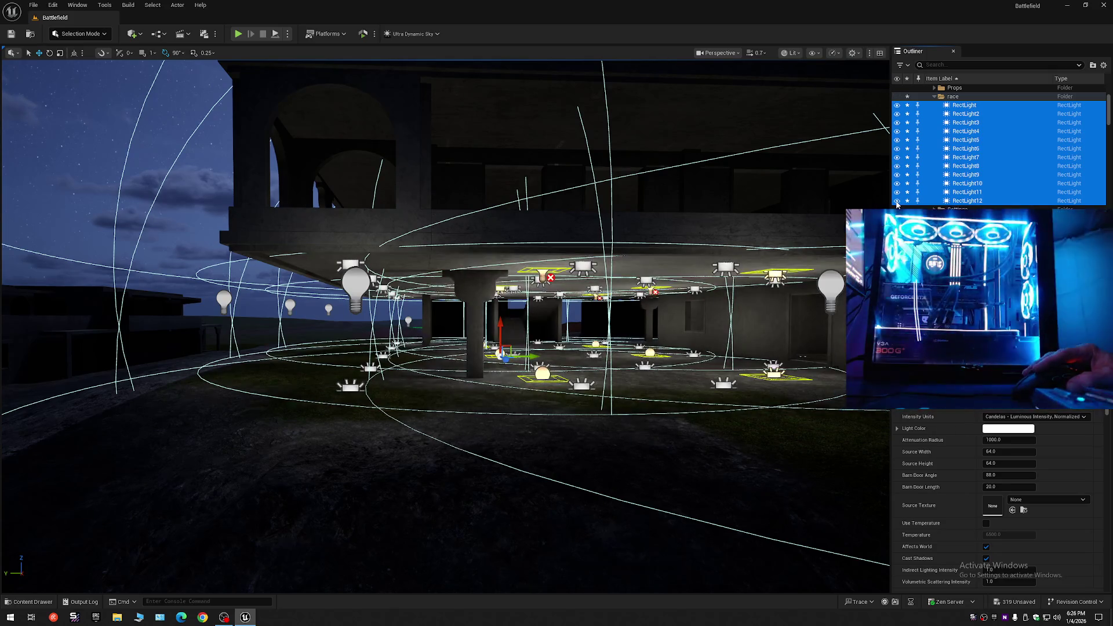
{"action": "left_click", "coordinate": [897, 202]}
{"action": "left_click", "coordinate": [897, 203]}
{"action": "scroll", "coordinate": [445, 325], "scroll_direction": "up", "scroll_amount": 5}
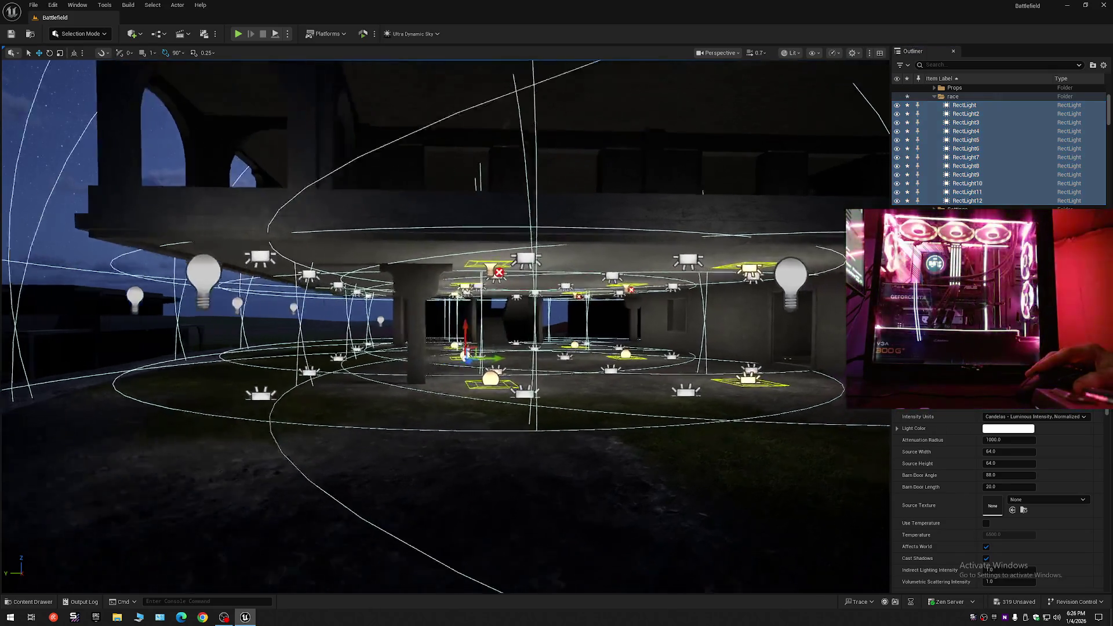
{"action": "scroll", "coordinate": [445, 325], "scroll_direction": "down", "scroll_amount": 6}
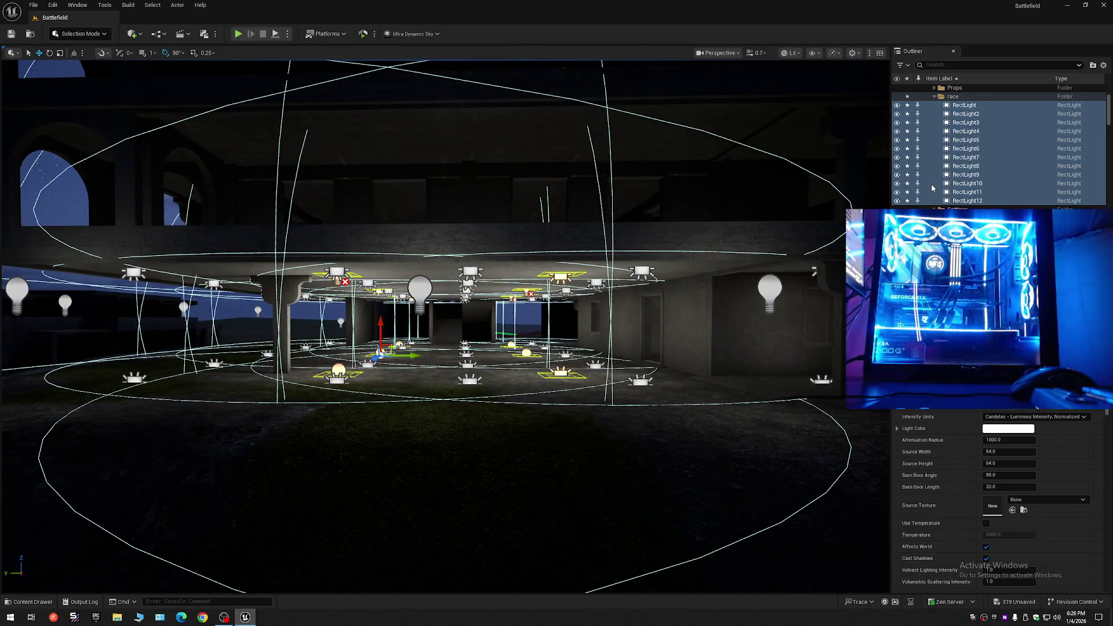
{"action": "key", "text": "Delete"}
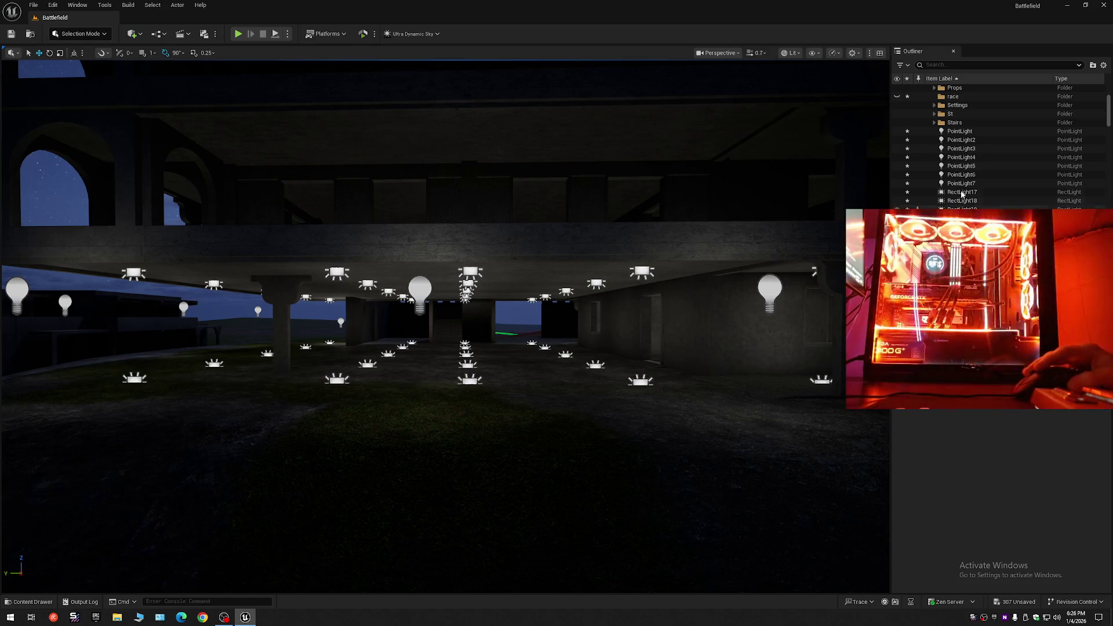
Move RectLight17 through RectLight182 into the race folder and collapse the Outliner.
{"action": "left_click", "coordinate": [962, 193]}
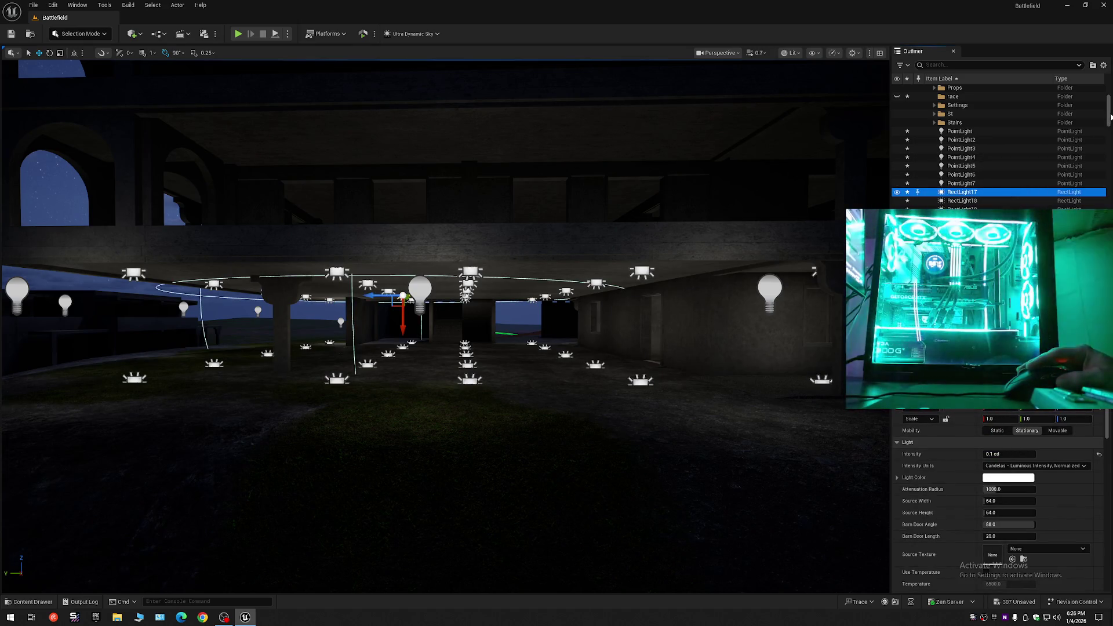
{"action": "left_click_drag", "start_coordinate": [1111, 116], "coordinate": [1111, 302]}
{"action": "left_click", "coordinate": [964, 261], "text": "shift"}
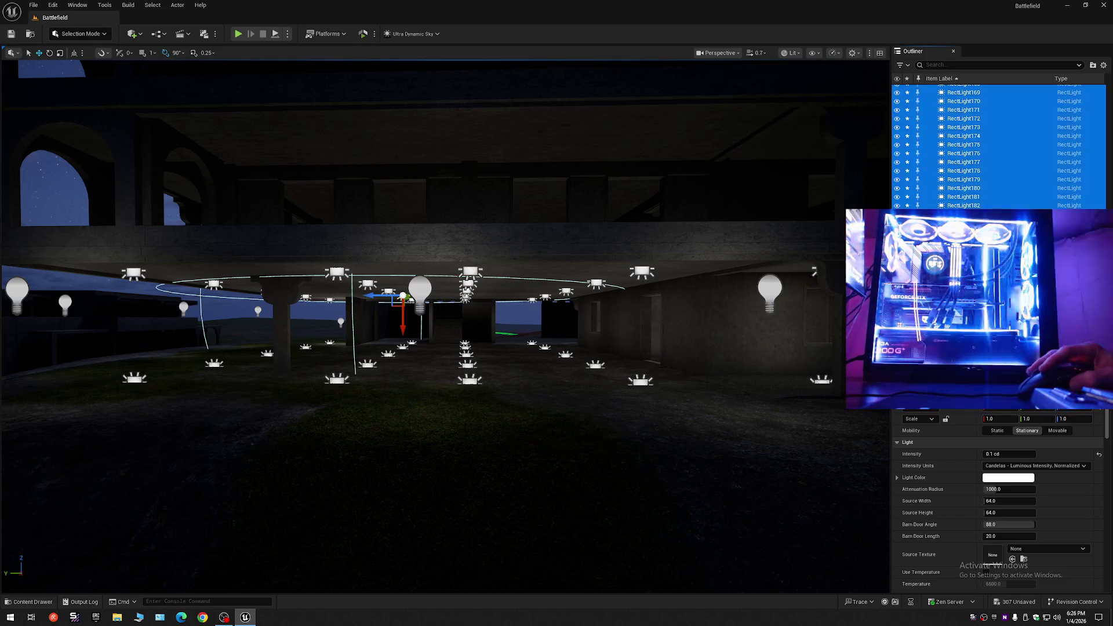
{"action": "scroll", "coordinate": [986, 145], "scroll_direction": "up", "scroll_amount": 3}
{"action": "right_click", "coordinate": [956, 174]}
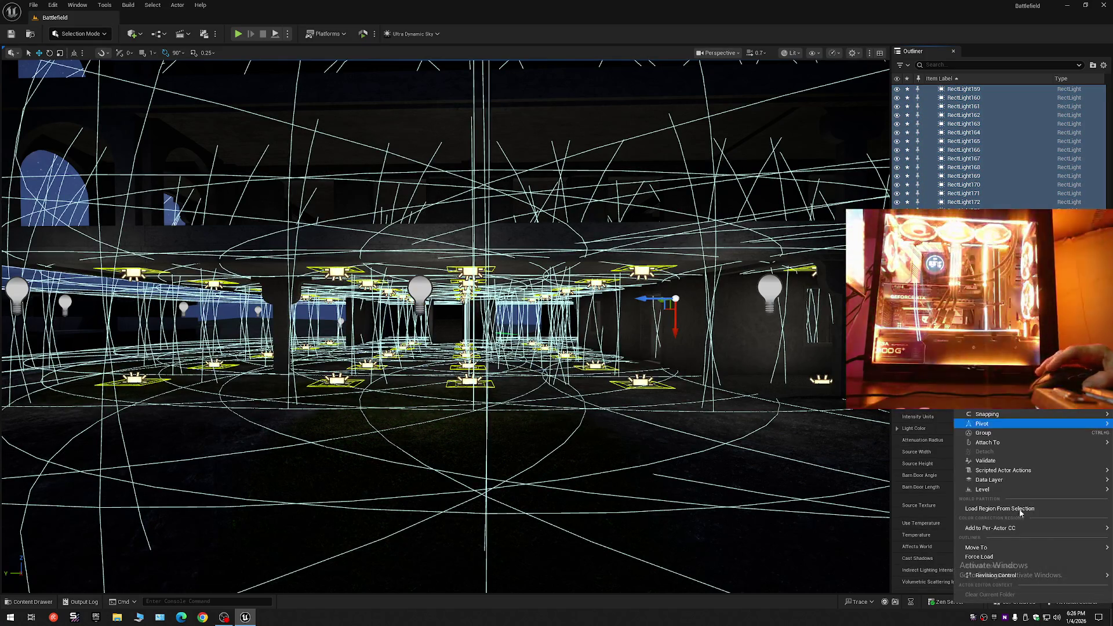
{"action": "mouse_move", "coordinate": [986, 548]}
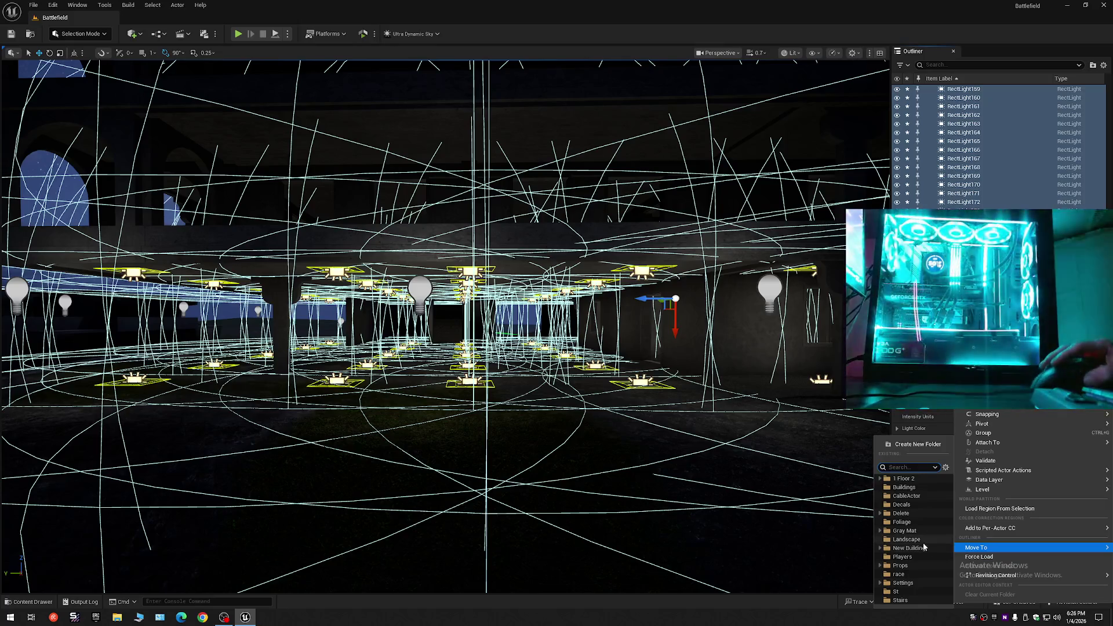
{"action": "left_click", "coordinate": [924, 547]}
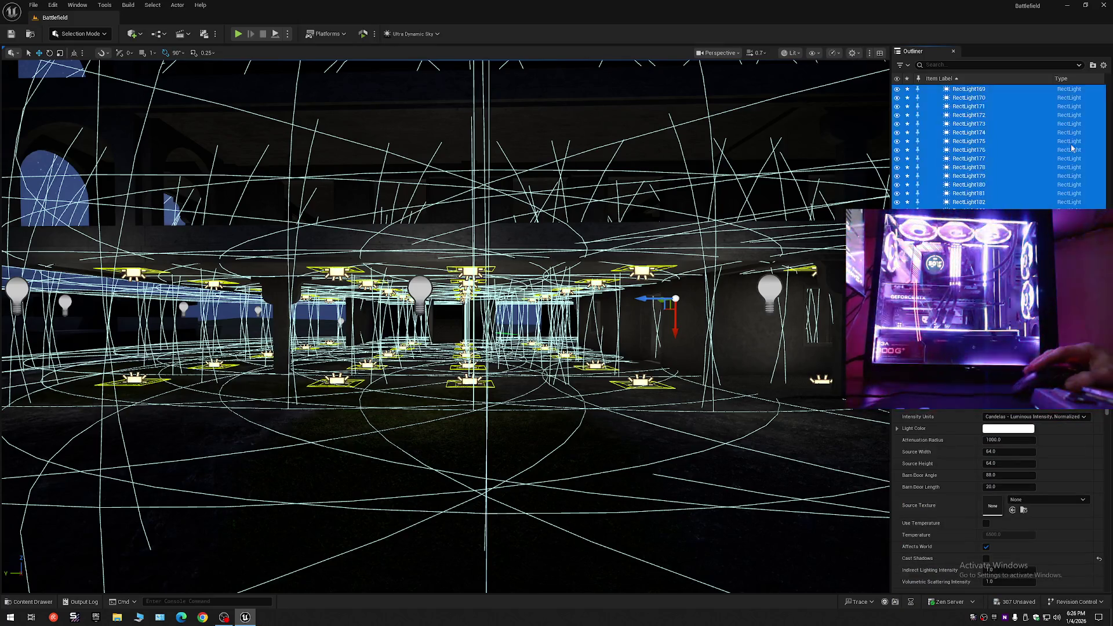
{"action": "scroll", "coordinate": [998, 145], "scroll_direction": "up", "scroll_amount": 15}
{"action": "left_click", "coordinate": [929, 89], "text": "shift"}
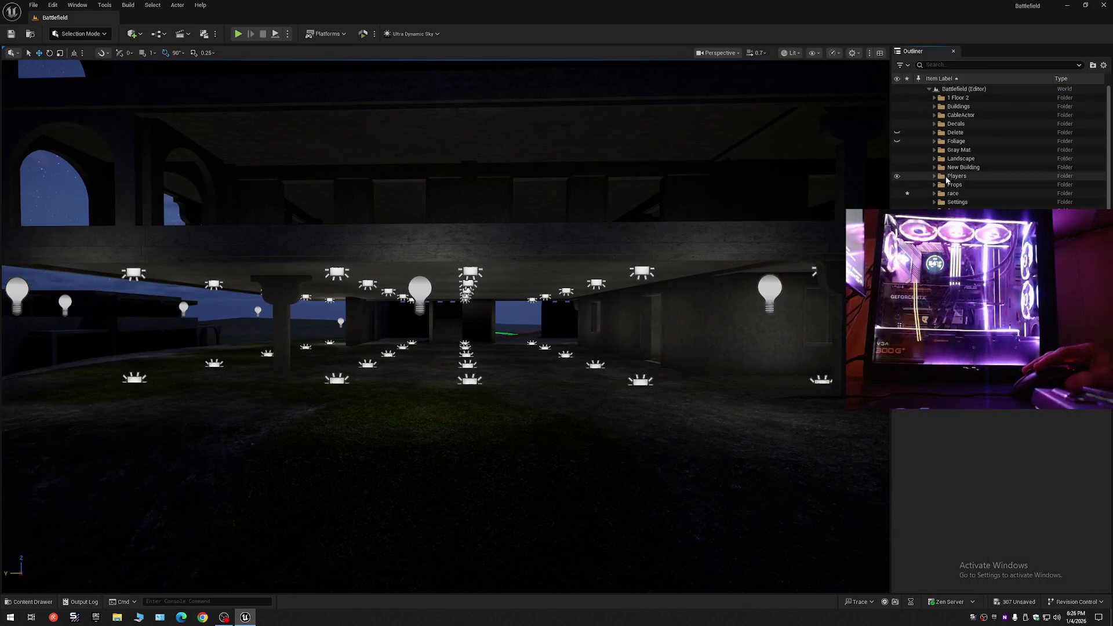
Toggle the race folder's visibility off and on, then slide a point light sideways.
{"action": "left_click", "coordinate": [897, 194]}
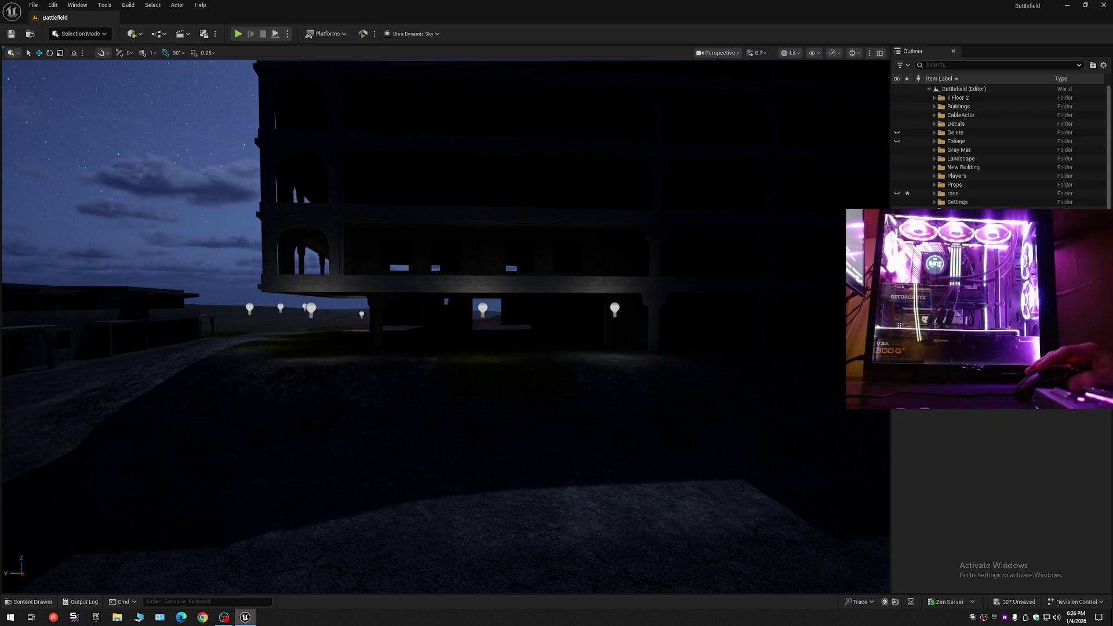
{"action": "left_click", "coordinate": [898, 194]}
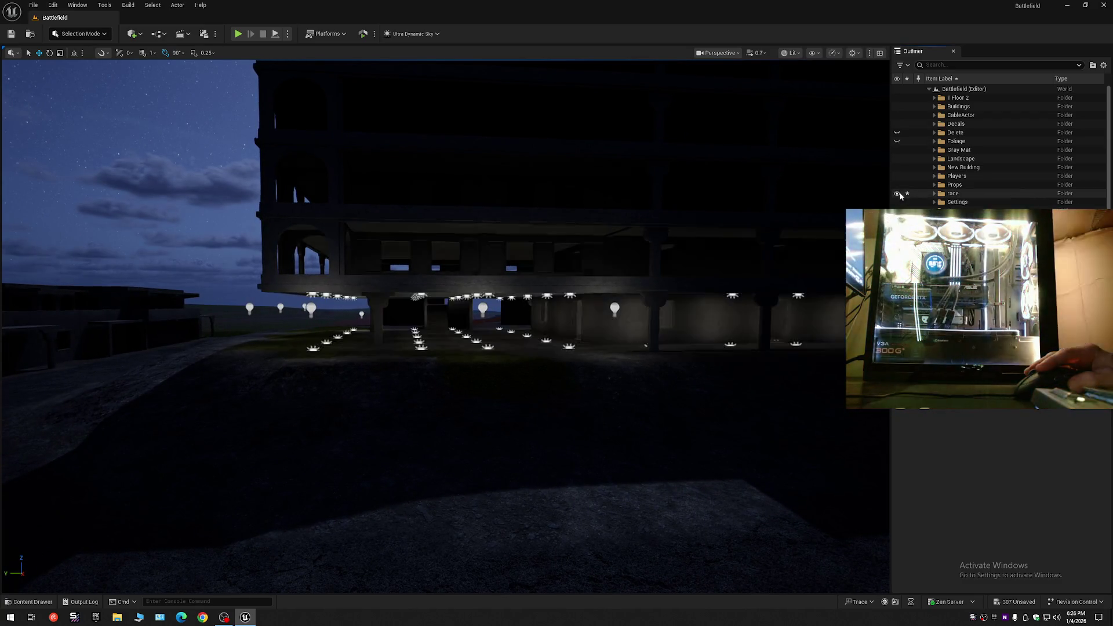
{"action": "left_click", "coordinate": [960, 228]}
{"action": "scroll", "coordinate": [960, 228], "scroll_direction": "down", "scroll_amount": 1}
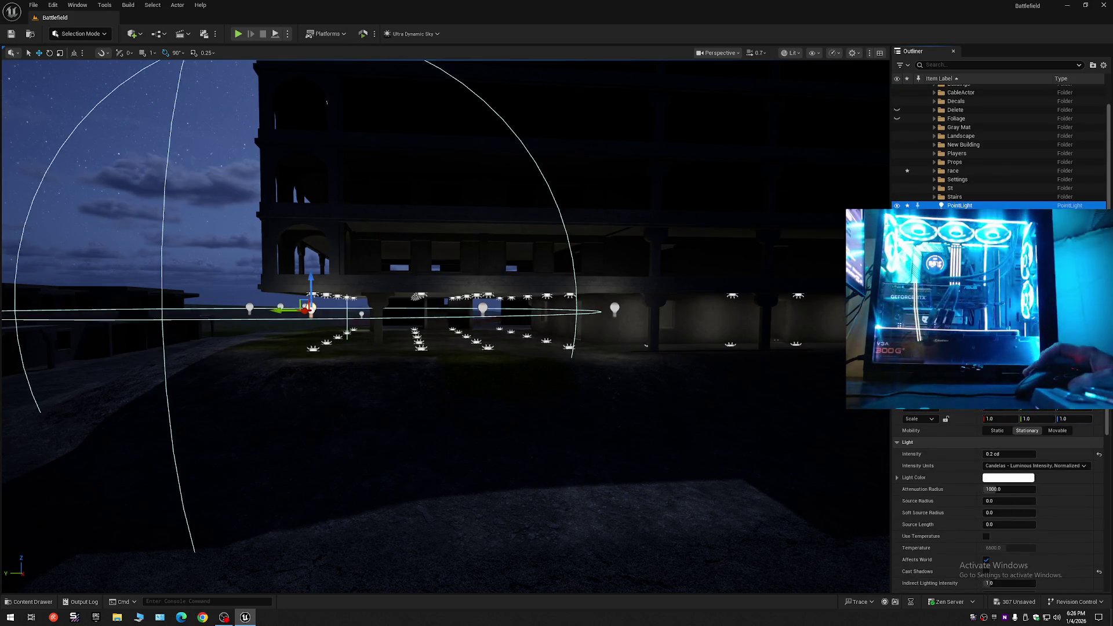
{"action": "left_click_drag", "start_coordinate": [290, 310], "coordinate": [339, 316]}
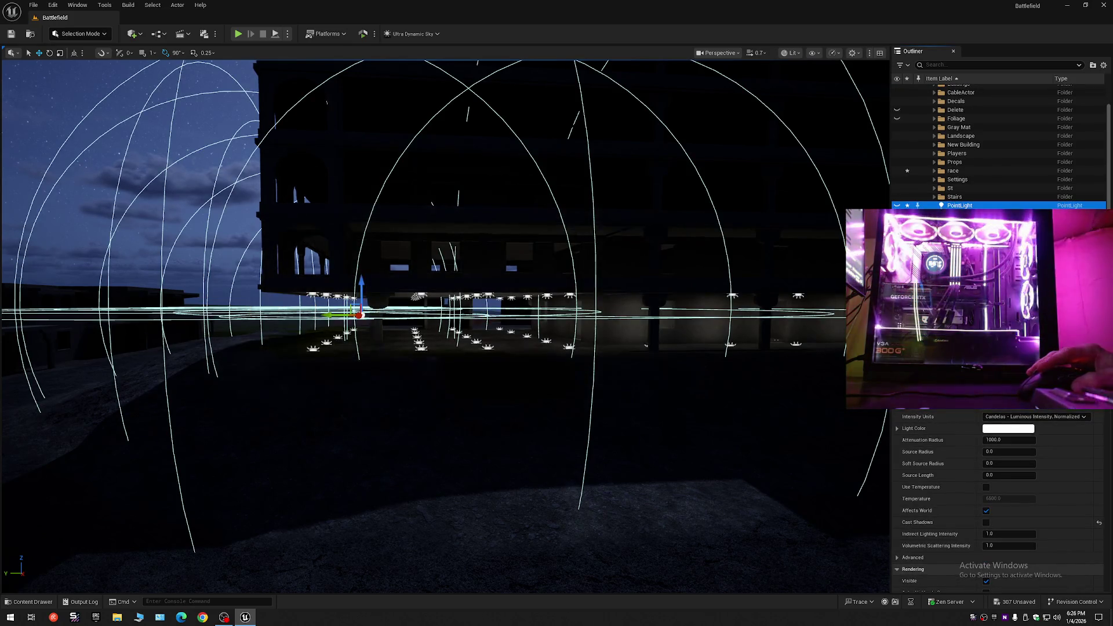
Expand race and select RectLight17 through RectLight188.
{"action": "left_click", "coordinate": [935, 171]}
{"action": "left_click", "coordinate": [974, 180]}
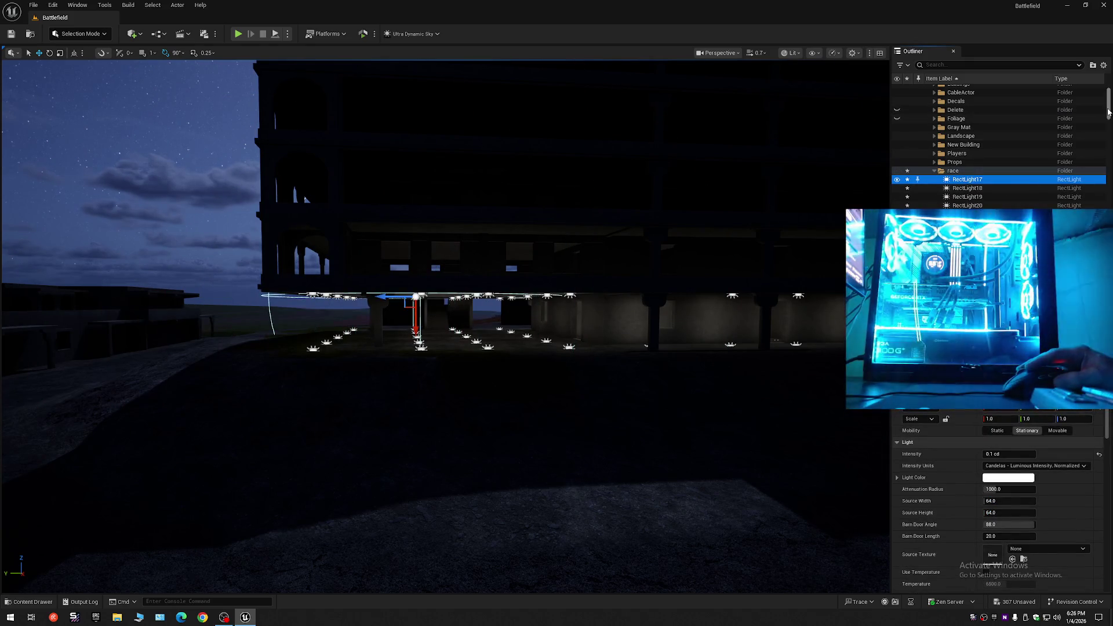
{"action": "scroll", "coordinate": [1102, 121], "scroll_direction": "down", "scroll_amount": 20}
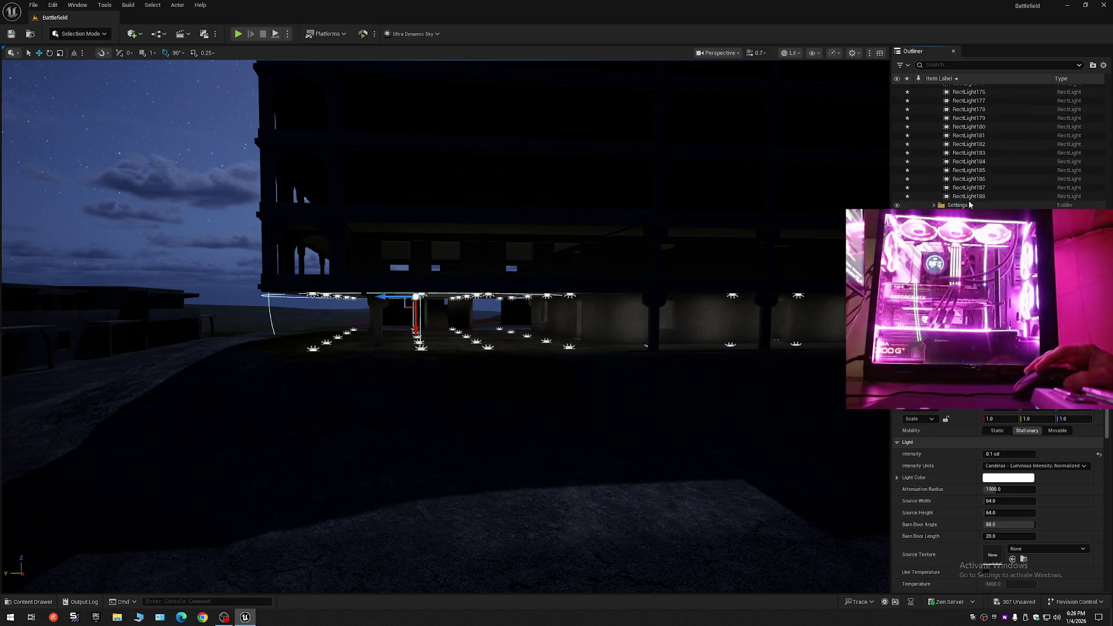
{"action": "left_click", "coordinate": [951, 199], "text": "shift"}
{"action": "left_click_drag", "start_coordinate": [736, 229], "coordinate": [750, 177]}
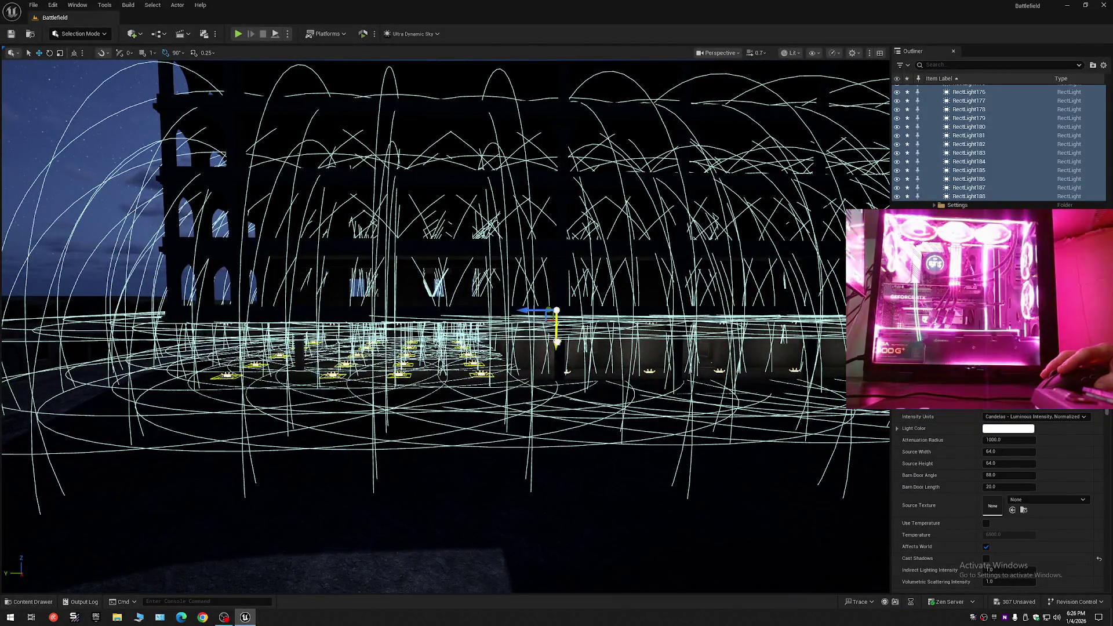
Duplicate the selected lights up a floor, fly along the lit floor, and preview in Game View.
{"action": "left_click_drag", "start_coordinate": [557, 334], "coordinate": [556, 288], "text": "alt"}
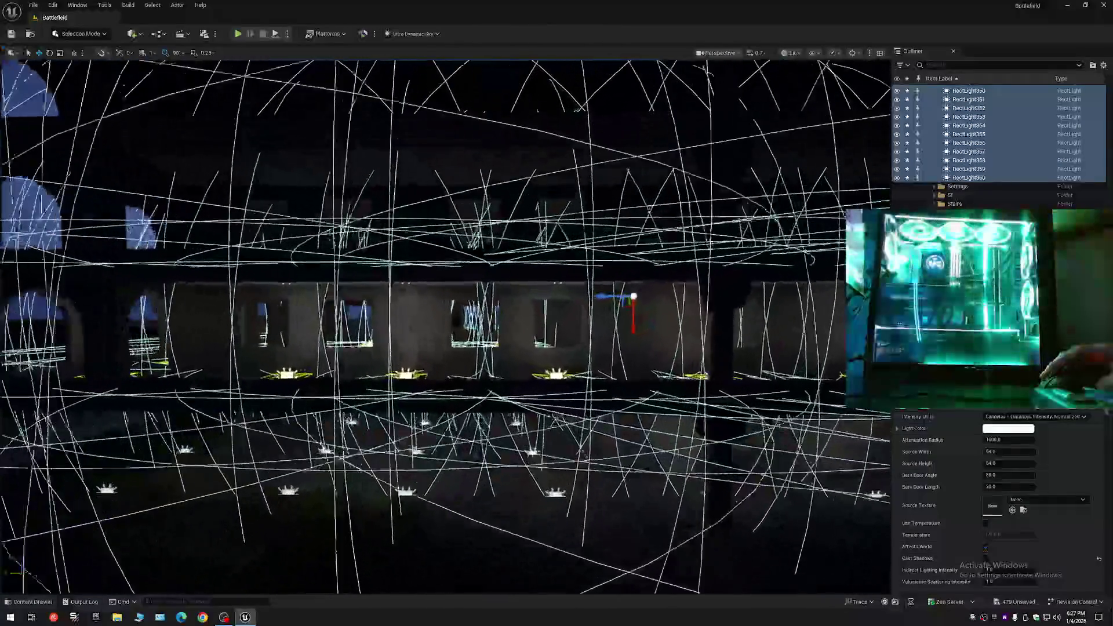
{"action": "scroll", "coordinate": [213, 314], "scroll_direction": "up", "scroll_amount": 8}
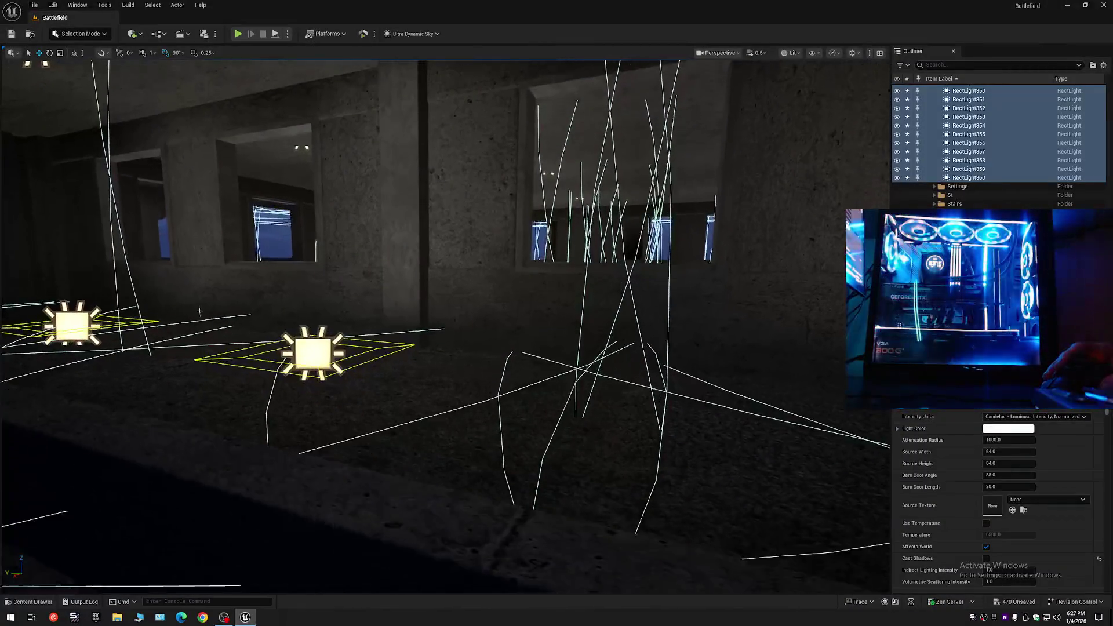
{"action": "scroll", "coordinate": [212, 314], "scroll_direction": "up", "scroll_amount": 5}
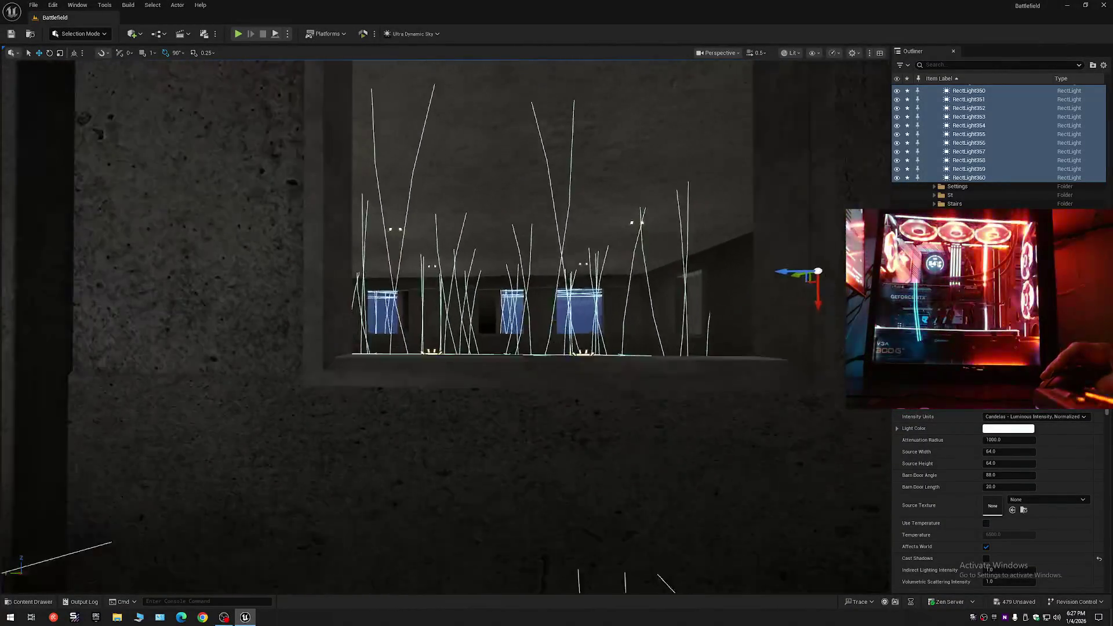
{"action": "mouse_move", "coordinate": [87, 401]}
{"action": "left_mouse_down"}
{"action": "mouse_move", "coordinate": [559, 300]}
{"action": "mouse_move", "coordinate": [452, 300]}
{"action": "left_mouse_up"}
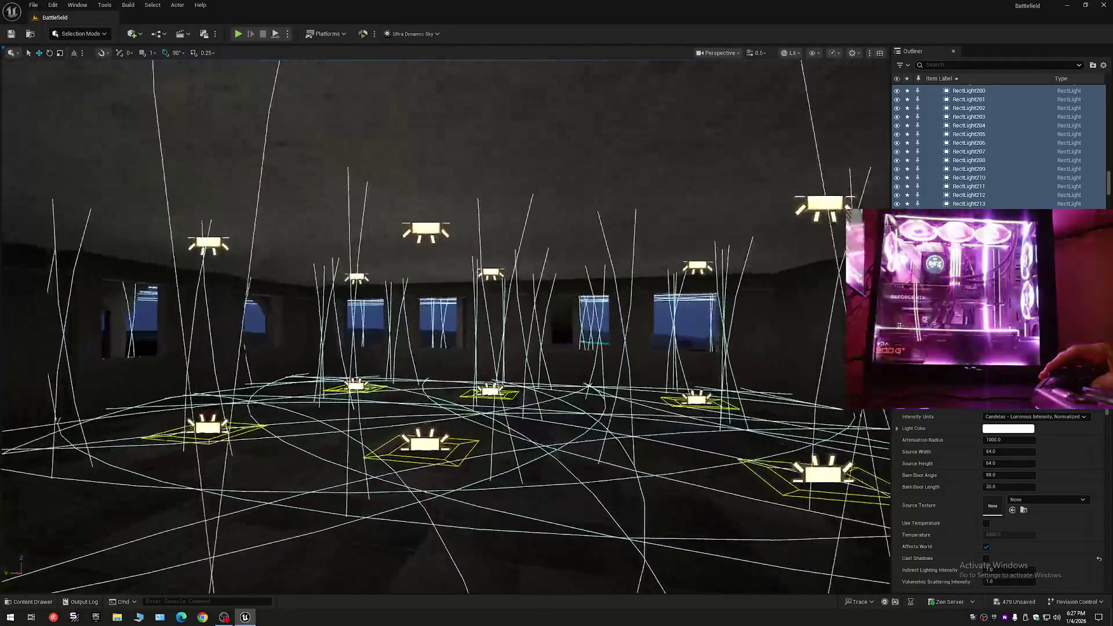
{"action": "mouse_move", "coordinate": [235, 434]}
{"action": "left_mouse_down"}
{"action": "mouse_move", "coordinate": [234, 406]}
{"action": "mouse_move", "coordinate": [235, 433]}
{"action": "left_mouse_up"}
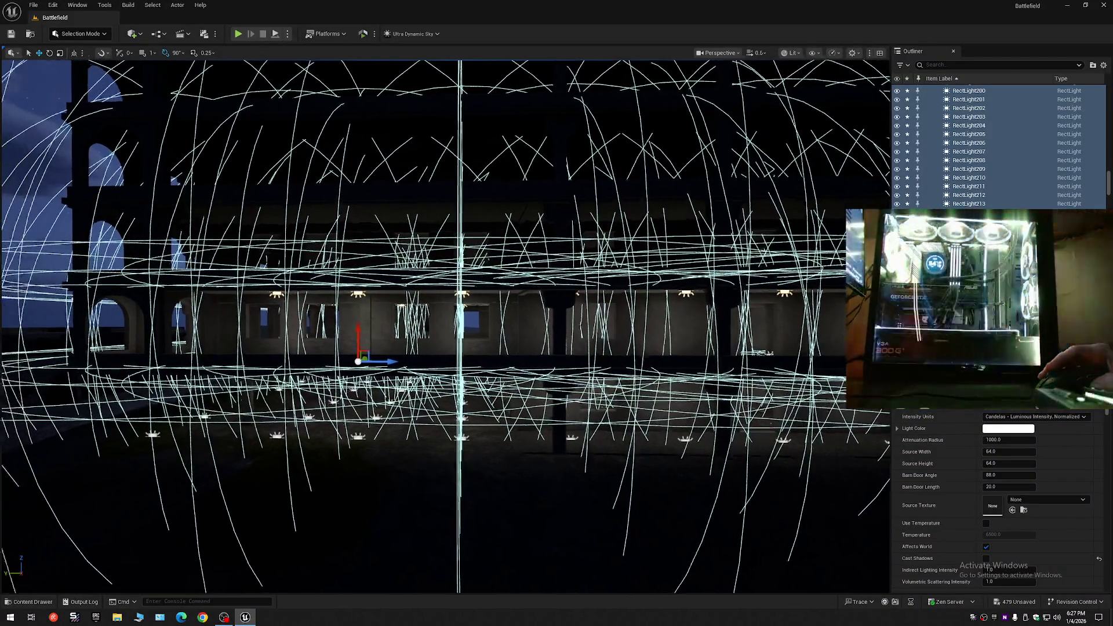
{"action": "mouse_move", "coordinate": [235, 434]}
{"action": "left_mouse_down"}
{"action": "mouse_move", "coordinate": [188, 433]}
{"action": "mouse_move", "coordinate": [240, 433]}
{"action": "left_mouse_up"}
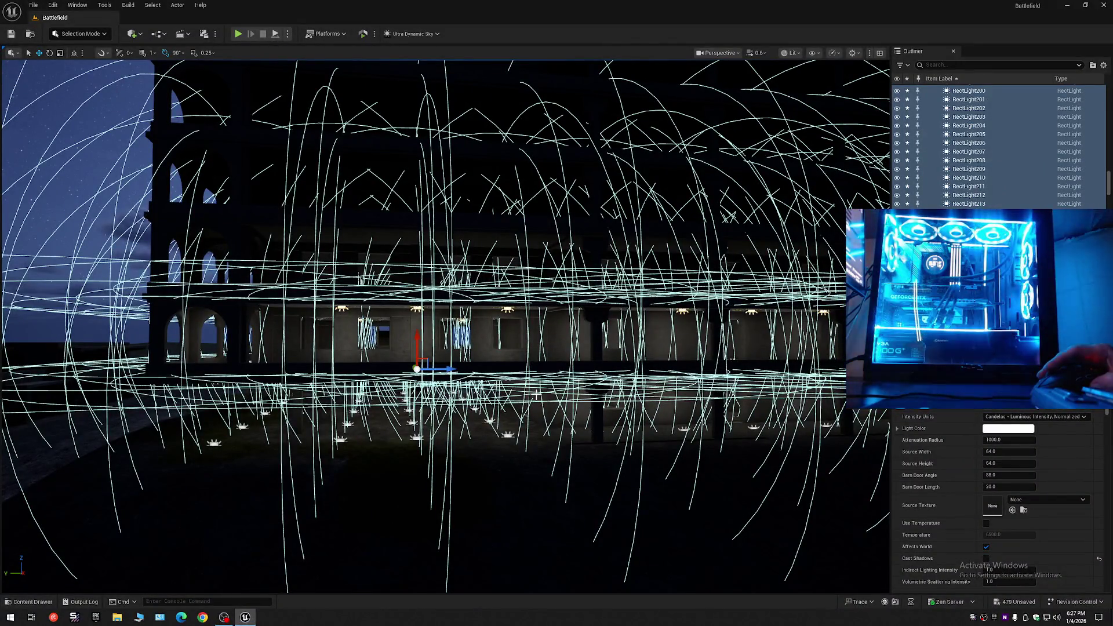
{"action": "key", "text": "g"}
{"action": "mouse_move", "coordinate": [239, 434]}
{"action": "left_mouse_down"}
{"action": "mouse_move", "coordinate": [240, 480]}
{"action": "mouse_move", "coordinate": [216, 457]}
{"action": "mouse_move", "coordinate": [227, 437]}
{"action": "left_mouse_up"}
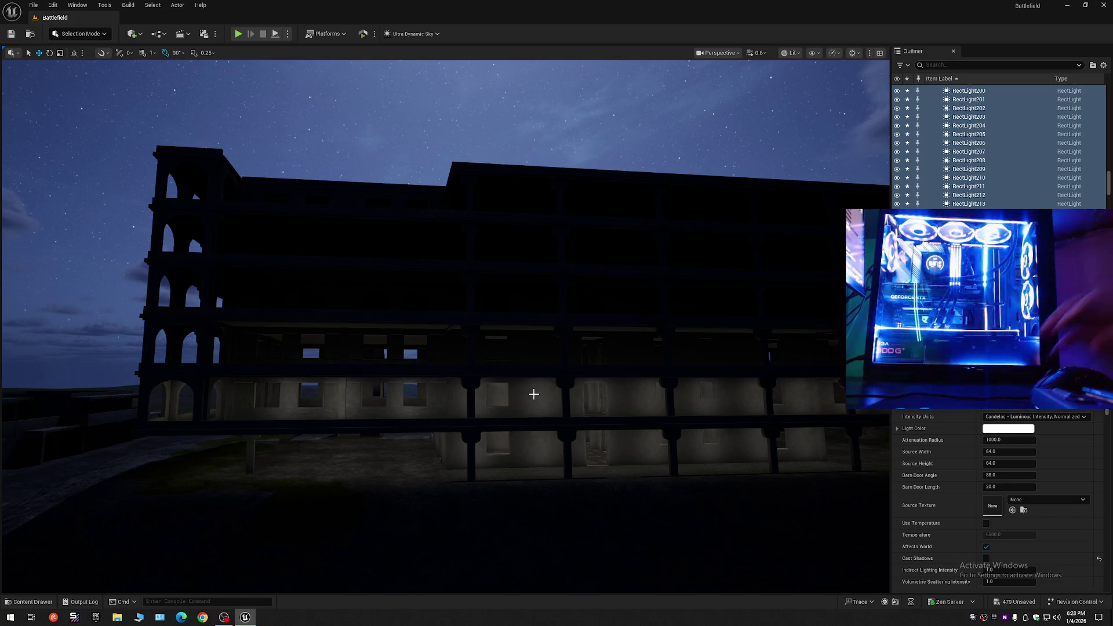
Leave Game View so light icons and wireframes reappear over the reframed building front.
{"action": "mouse_move", "coordinate": [226, 436]}
{"action": "left_mouse_down"}
{"action": "mouse_move", "coordinate": [204, 413]}
{"action": "mouse_move", "coordinate": [218, 413]}
{"action": "left_mouse_up"}
{"action": "left_click_drag", "start_coordinate": [515, 374], "coordinate": [516, 374]}
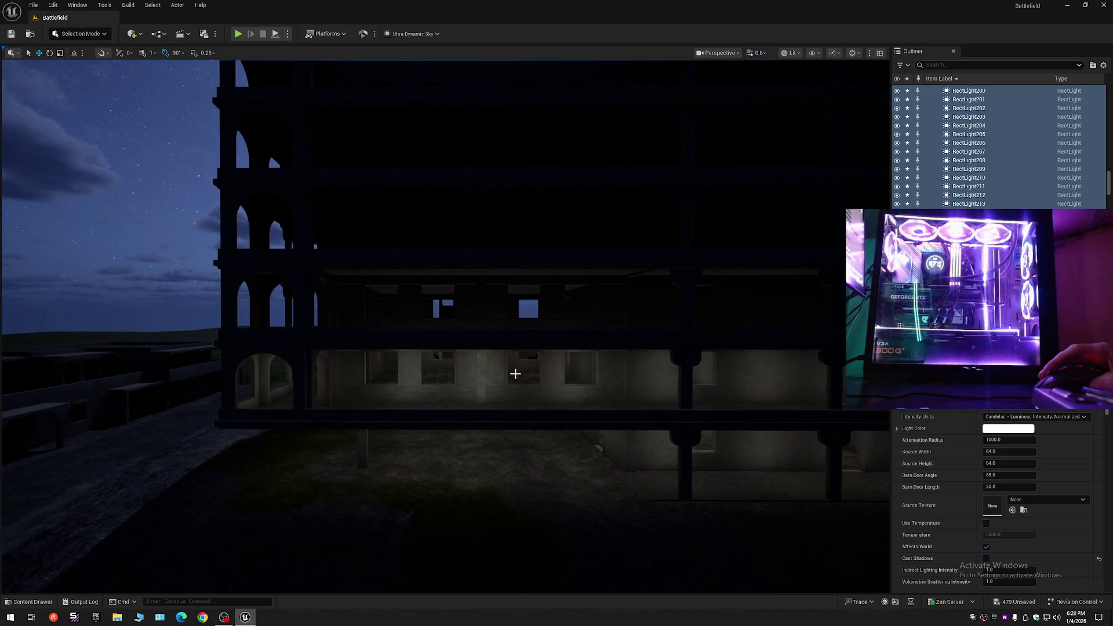
{"action": "key", "text": "g"}
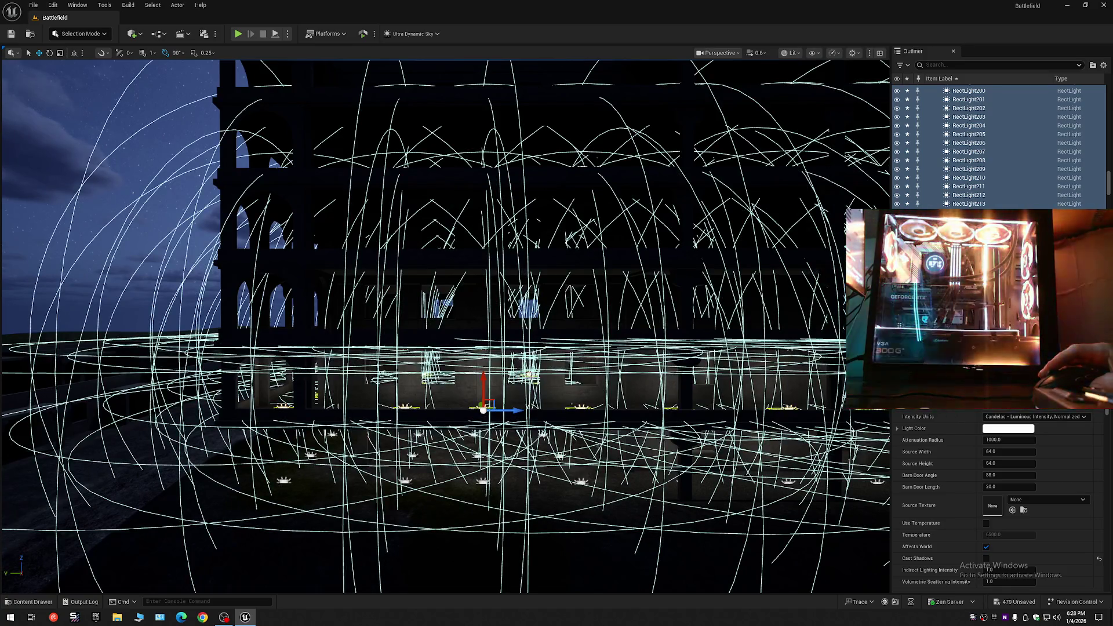
{"action": "left_click_drag", "start_coordinate": [763, 63], "coordinate": [764, 63]}
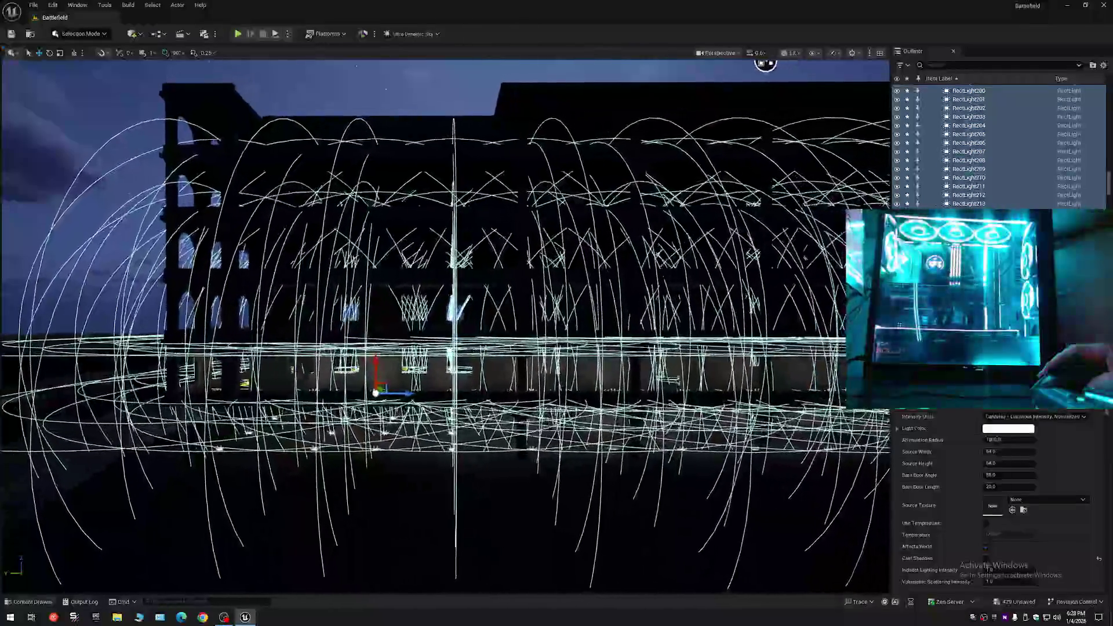
{"action": "left_click_drag", "start_coordinate": [1110, 185], "coordinate": [1109, 98]}
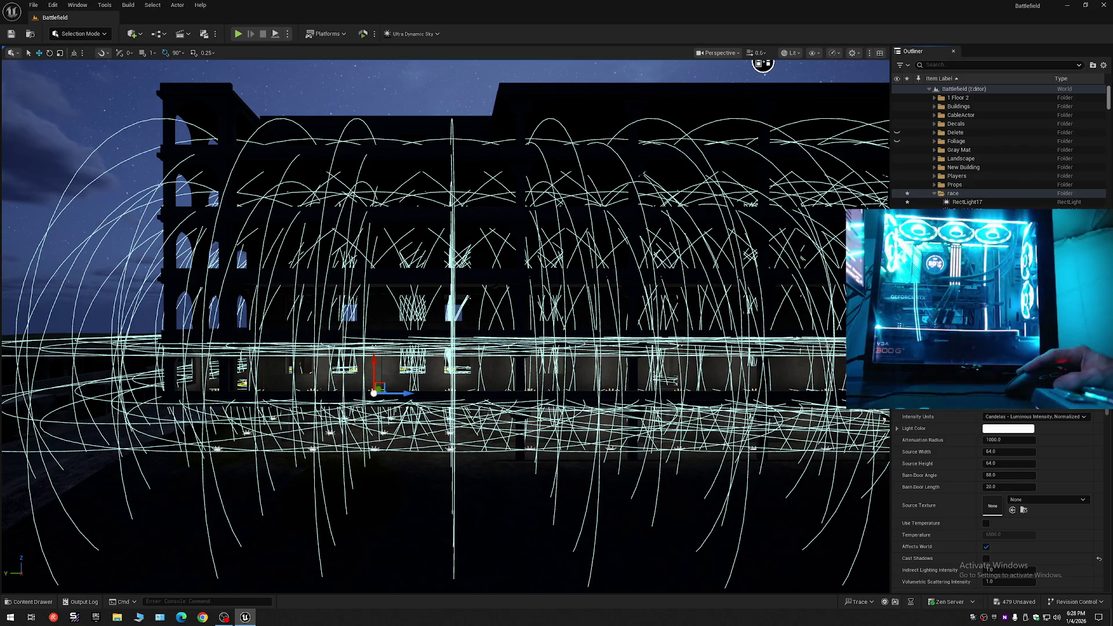
{"action": "scroll", "coordinate": [998, 145], "scroll_direction": "down", "scroll_amount": 15}
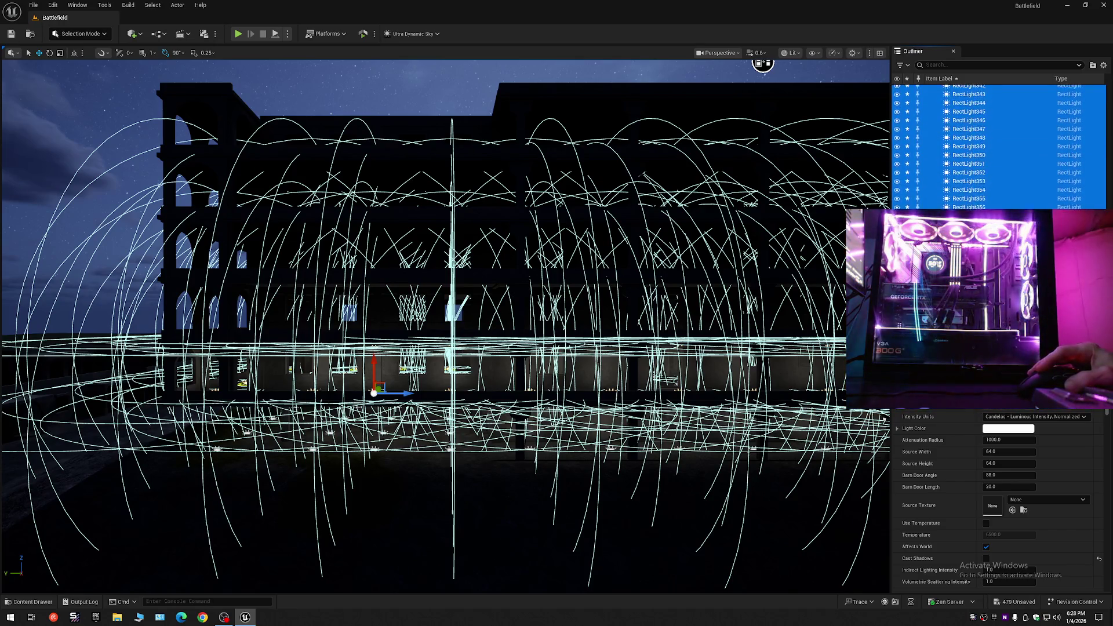
Move the selected rect lights into the Players folder.
{"action": "scroll", "coordinate": [997, 145], "scroll_direction": "up", "scroll_amount": 10}
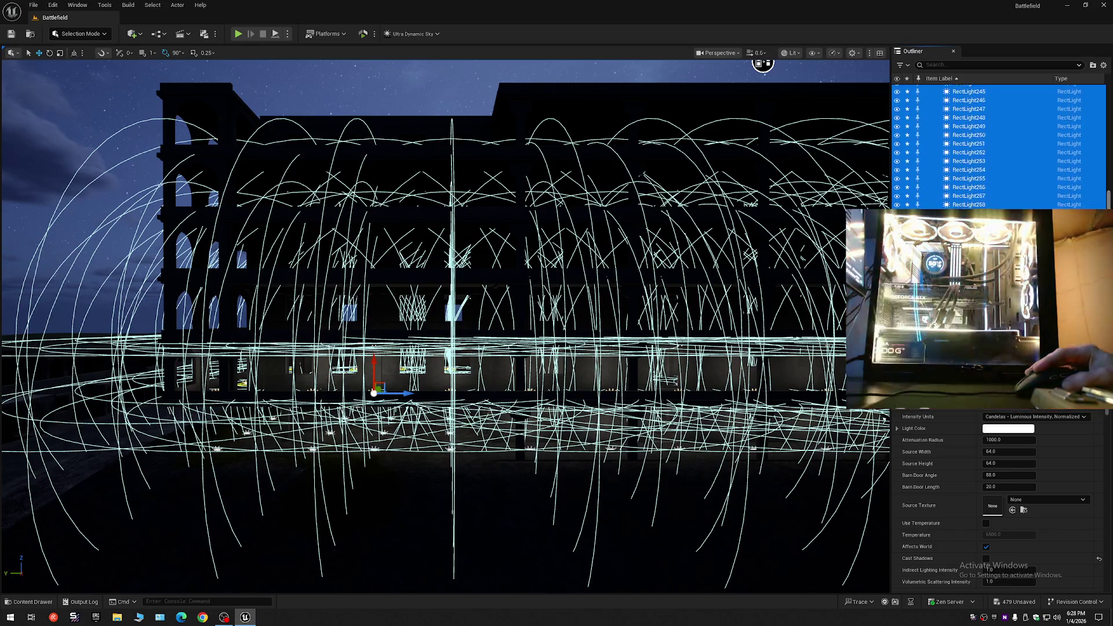
{"action": "right_click", "coordinate": [957, 184]}
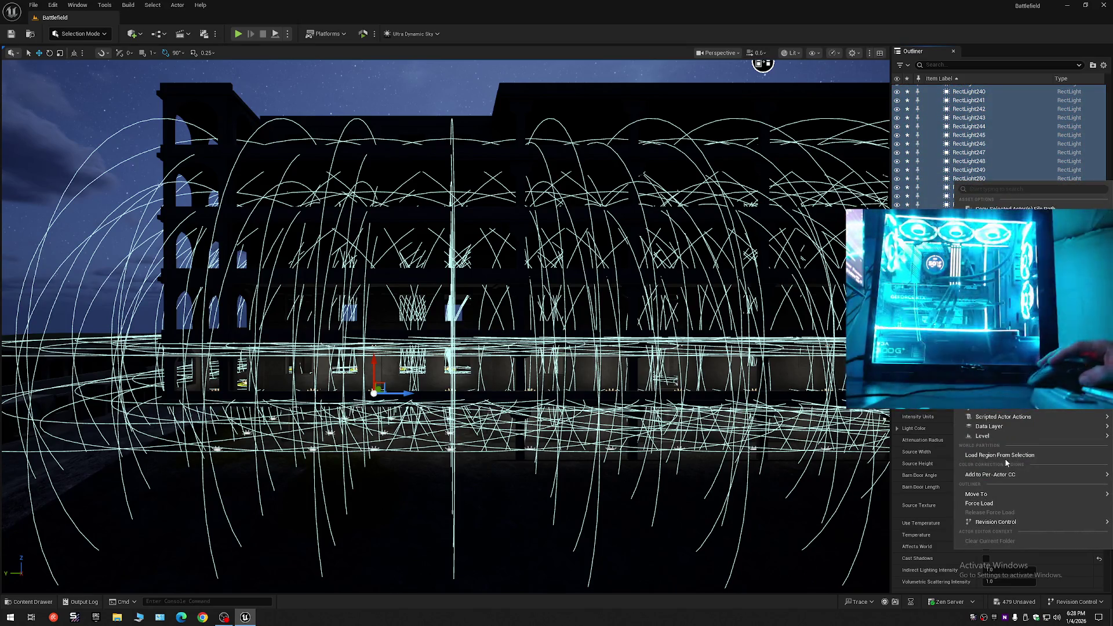
{"action": "mouse_move", "coordinate": [987, 495]}
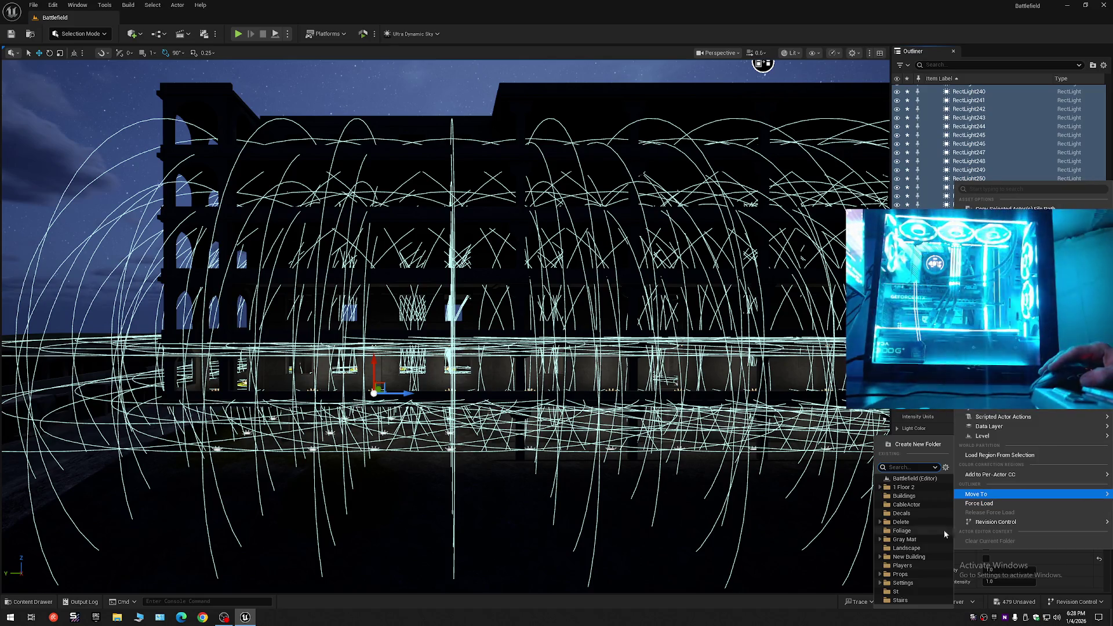
{"action": "left_click", "coordinate": [900, 566]}
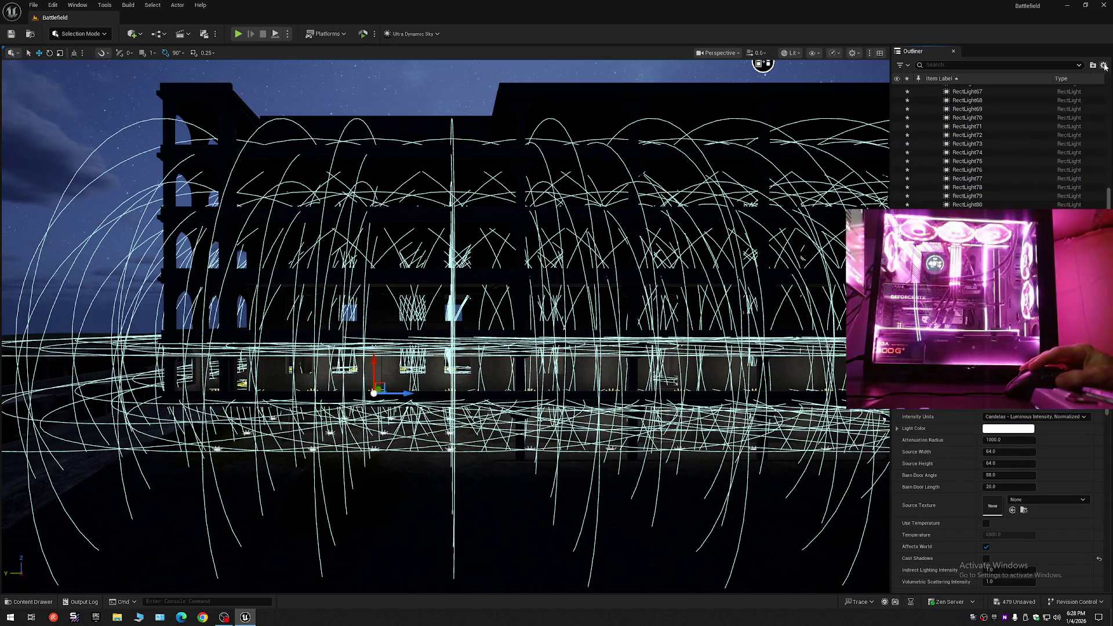
Collapse the Outliner and expand the level root to list its folders.
{"action": "left_click", "coordinate": [1104, 65]}
{"action": "left_click", "coordinate": [1038, 109]}
{"action": "left_click", "coordinate": [939, 89]}
{"action": "left_click", "coordinate": [930, 88]}
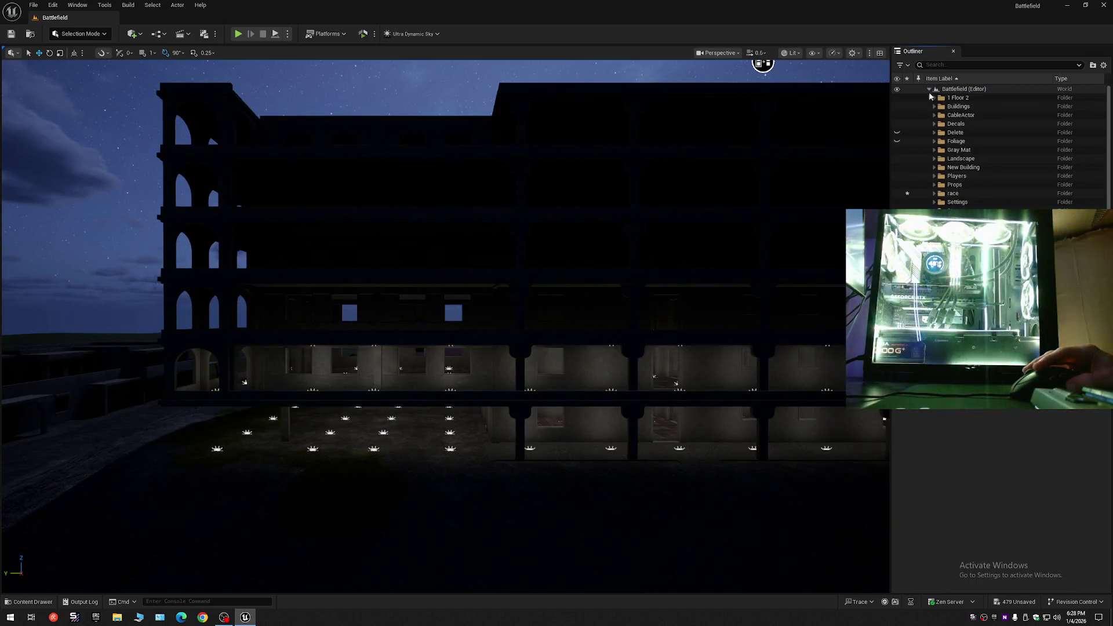
Create subfolders numbered 1 through 5 inside the race folder.
{"action": "left_click", "coordinate": [960, 197]}
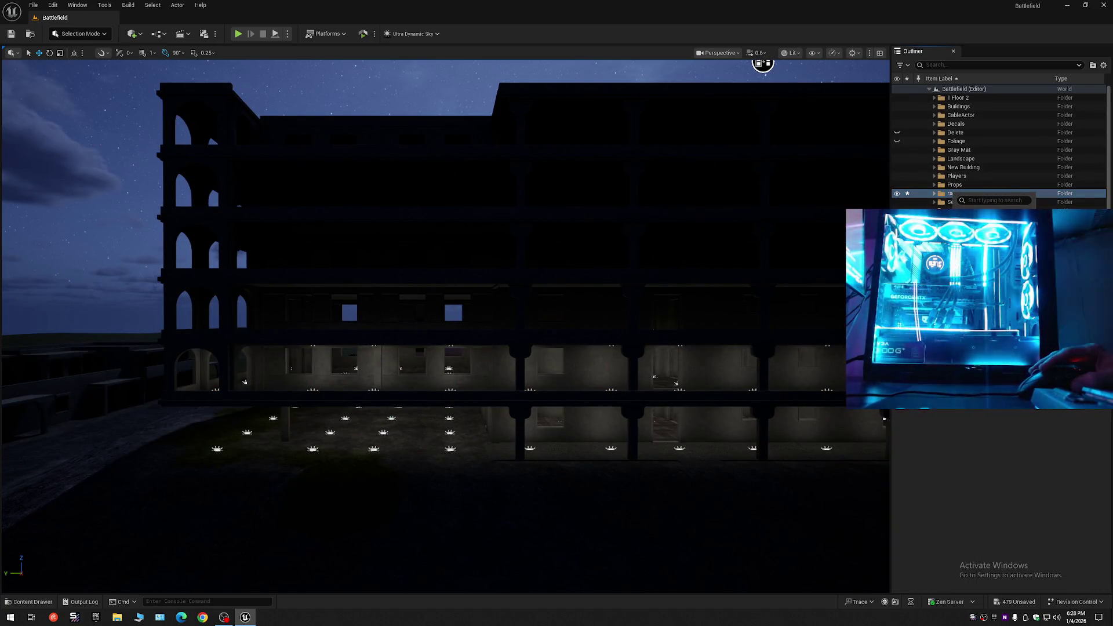
{"action": "left_click", "coordinate": [1094, 65]}
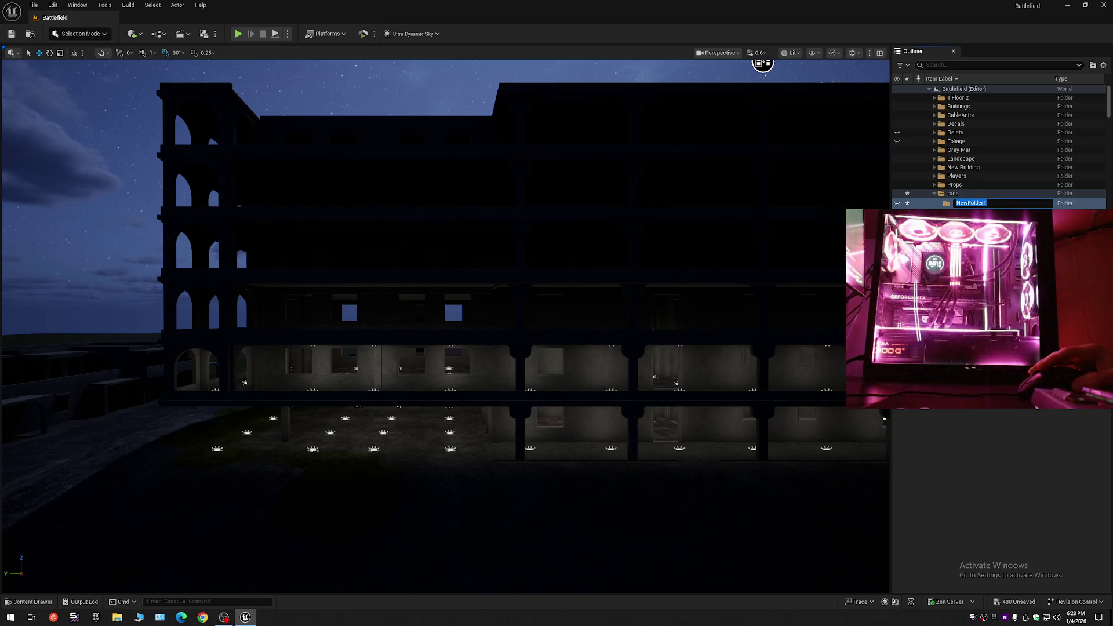
{"action": "left_click", "coordinate": [957, 196]}
{"action": "left_click", "coordinate": [963, 210]}
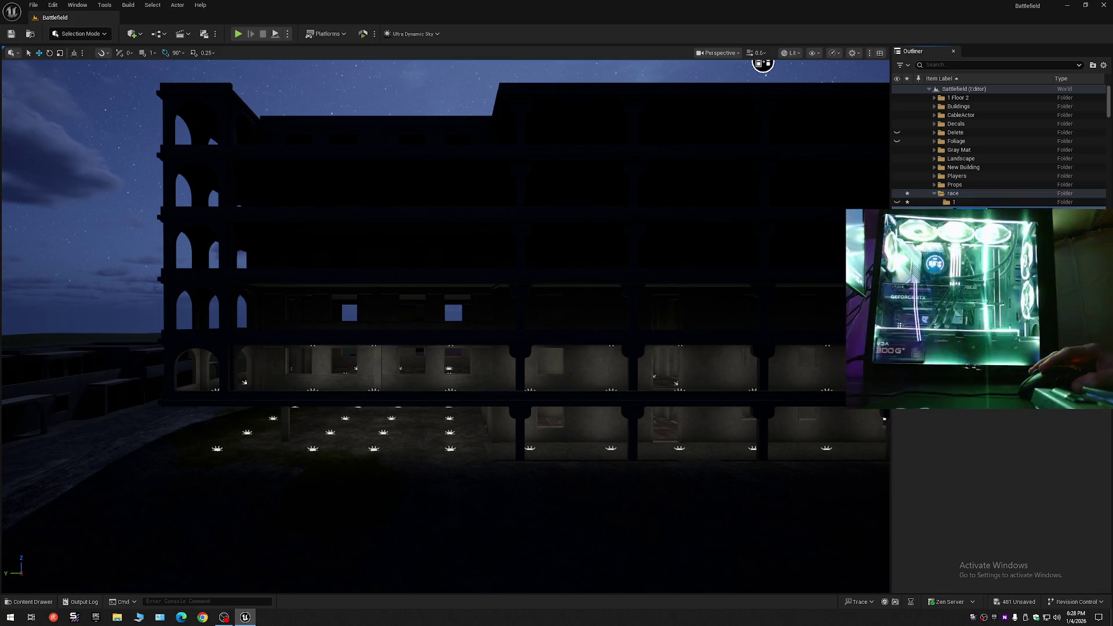
{"action": "left_click", "coordinate": [958, 196]}
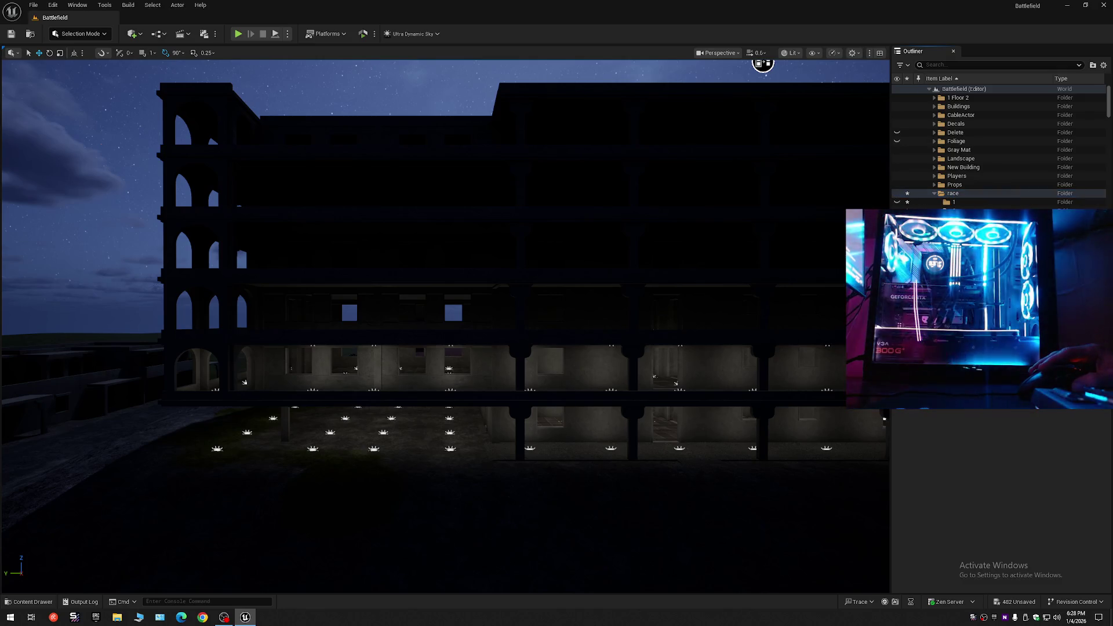
{"action": "left_click", "coordinate": [954, 196]}
{"action": "left_click", "coordinate": [963, 210]}
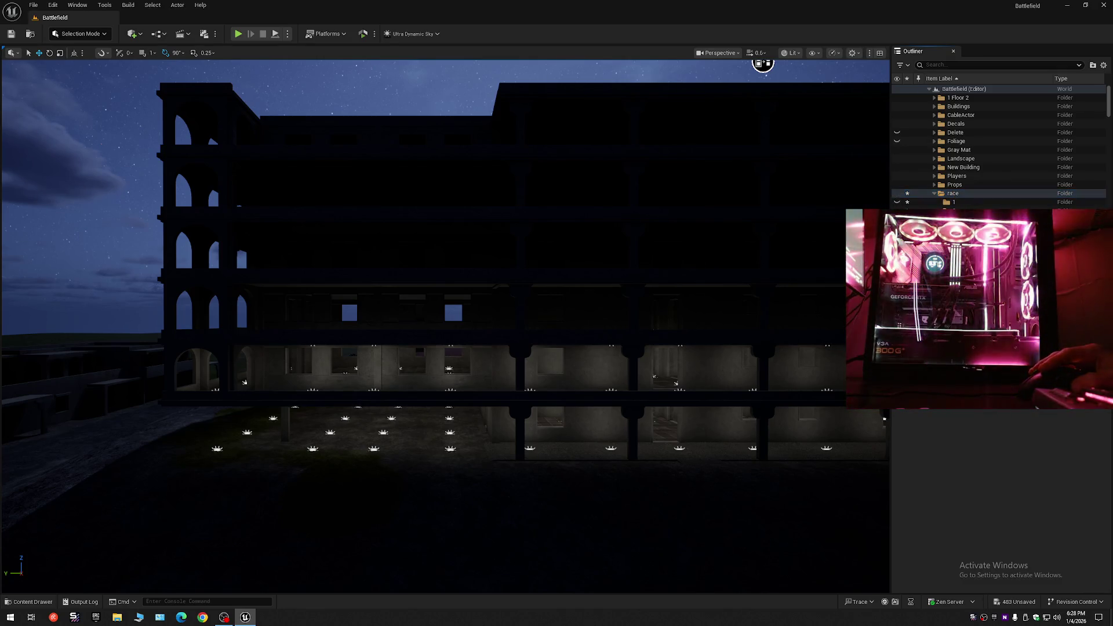
{"action": "left_click", "coordinate": [952, 195]}
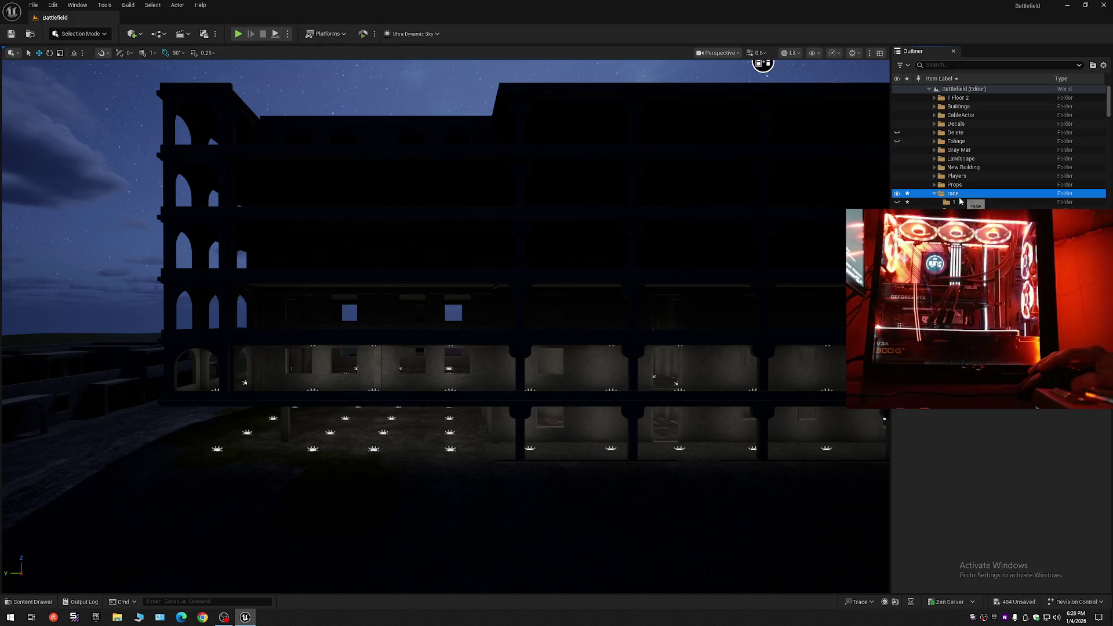
{"action": "left_click", "coordinate": [356, 369]}
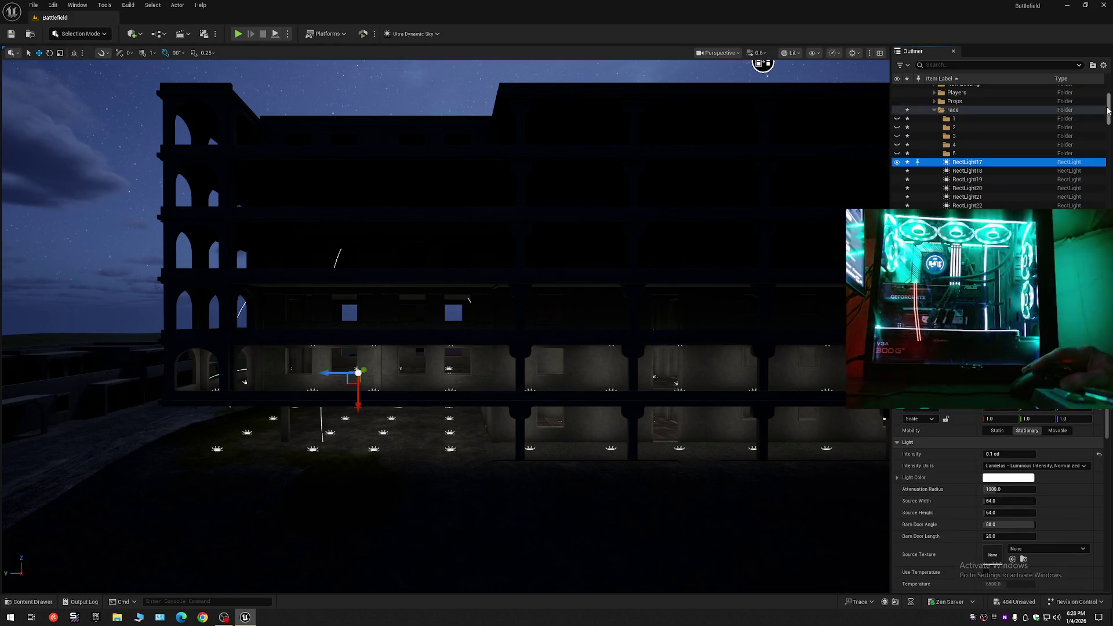
File the block of remaining rect lights into race subfolder 1.
{"action": "scroll", "coordinate": [1107, 147], "scroll_direction": "down", "scroll_amount": 3}
{"action": "left_click_drag", "start_coordinate": [1107, 147], "coordinate": [1108, 405]}
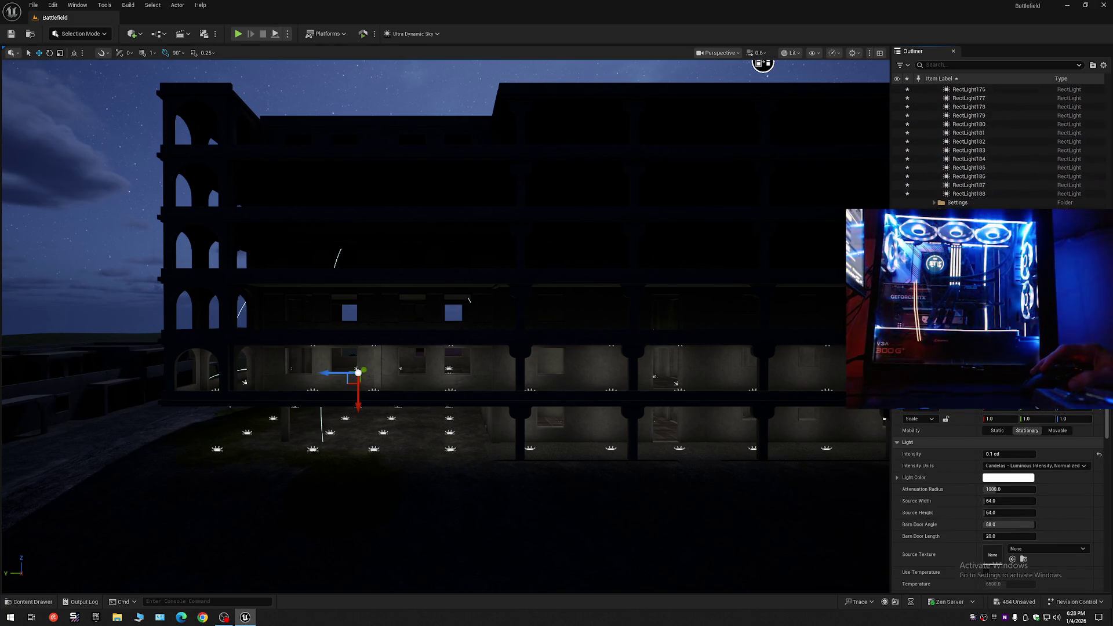
{"action": "left_click", "coordinate": [973, 195], "text": "shift"}
{"action": "right_click", "coordinate": [971, 175]}
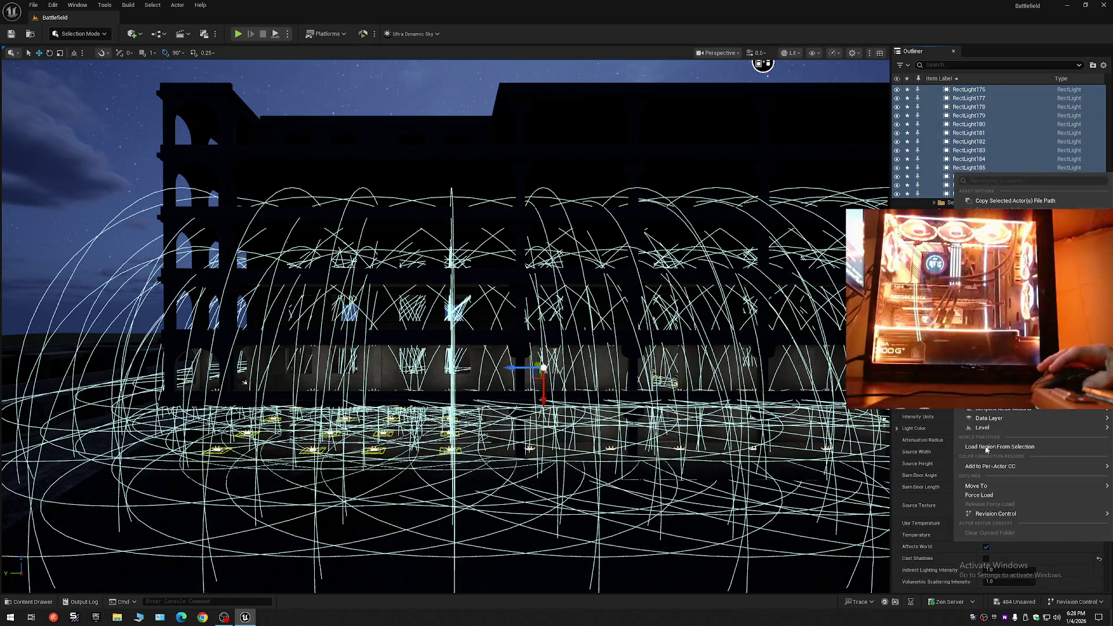
{"action": "left_click", "coordinate": [899, 565]}
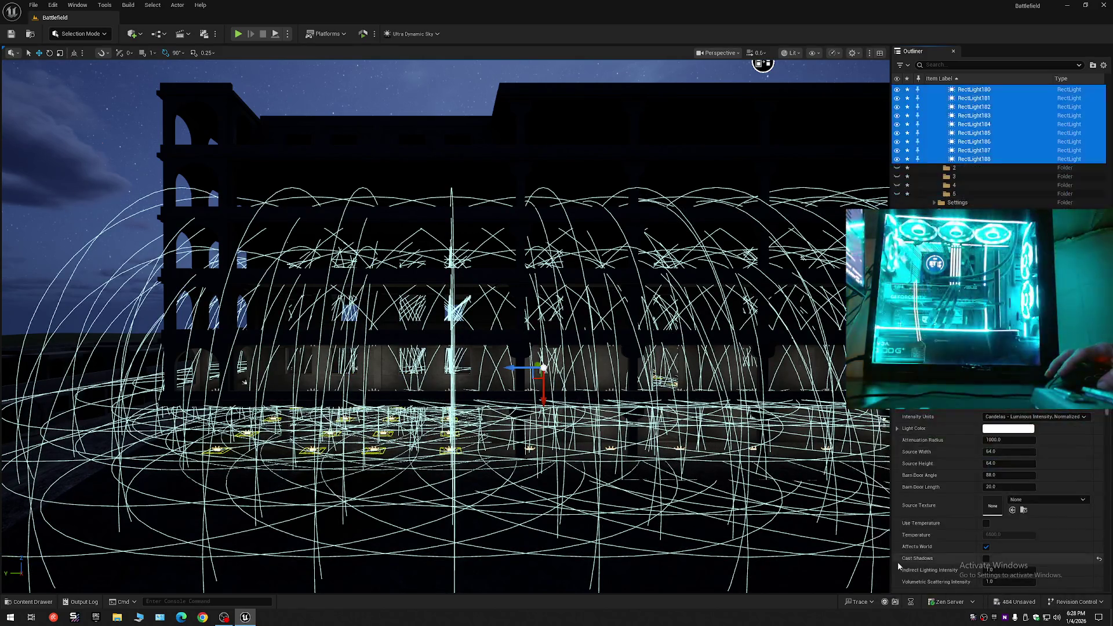
{"action": "left_click", "coordinate": [192, 429]}
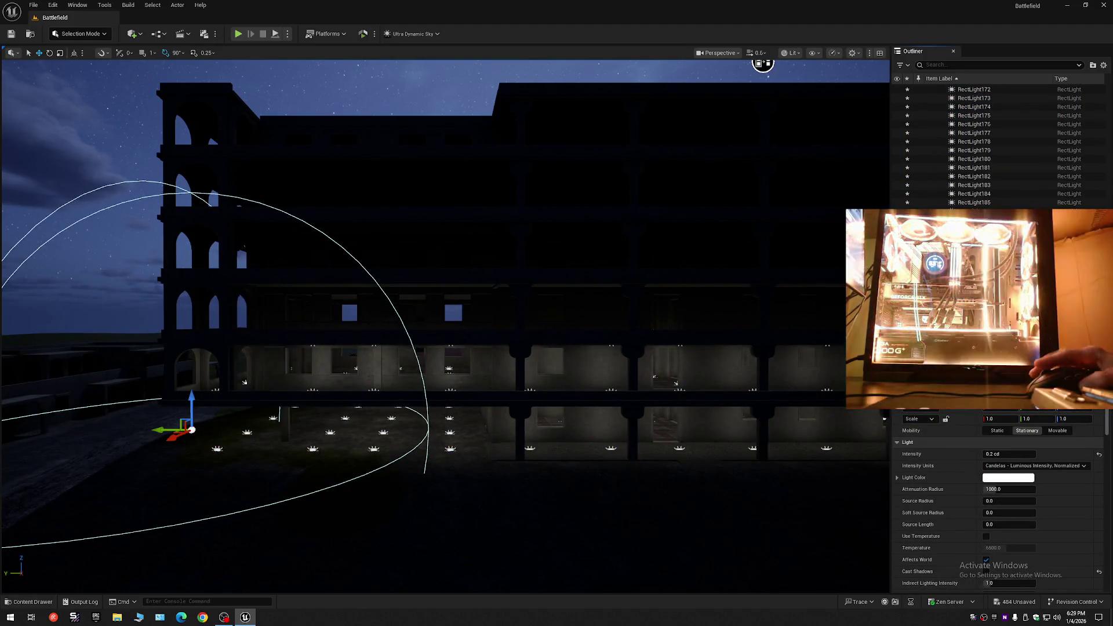
Move RectLight351 through RectLight360 from Players into a numbered race subfolder.
{"action": "left_click", "coordinate": [1103, 64]}
{"action": "left_click", "coordinate": [1020, 108]}
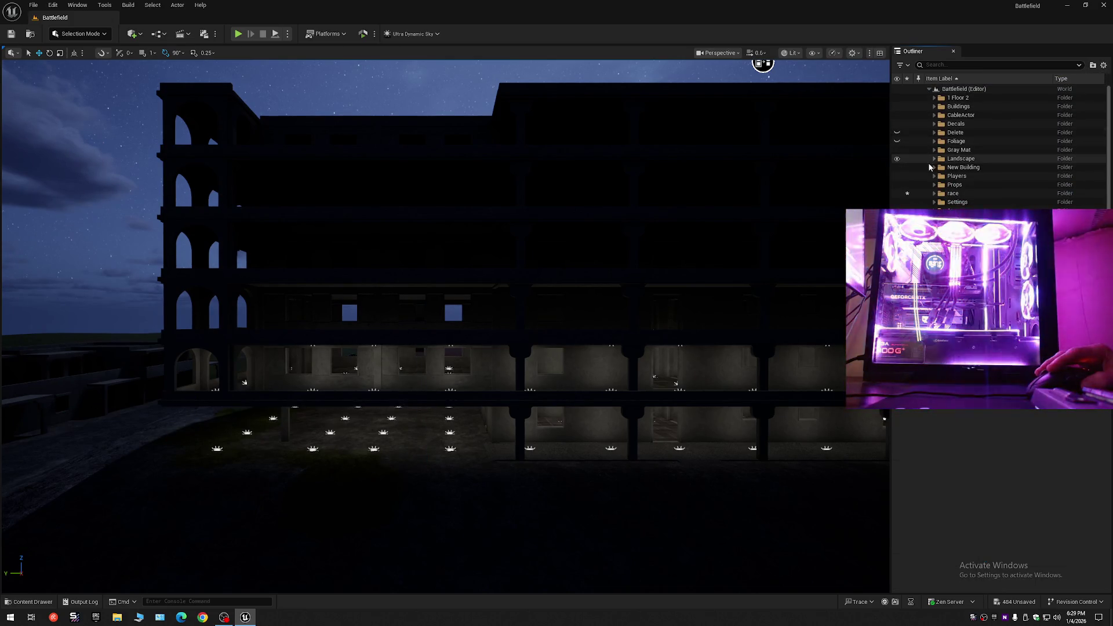
{"action": "left_click", "coordinate": [969, 193]}
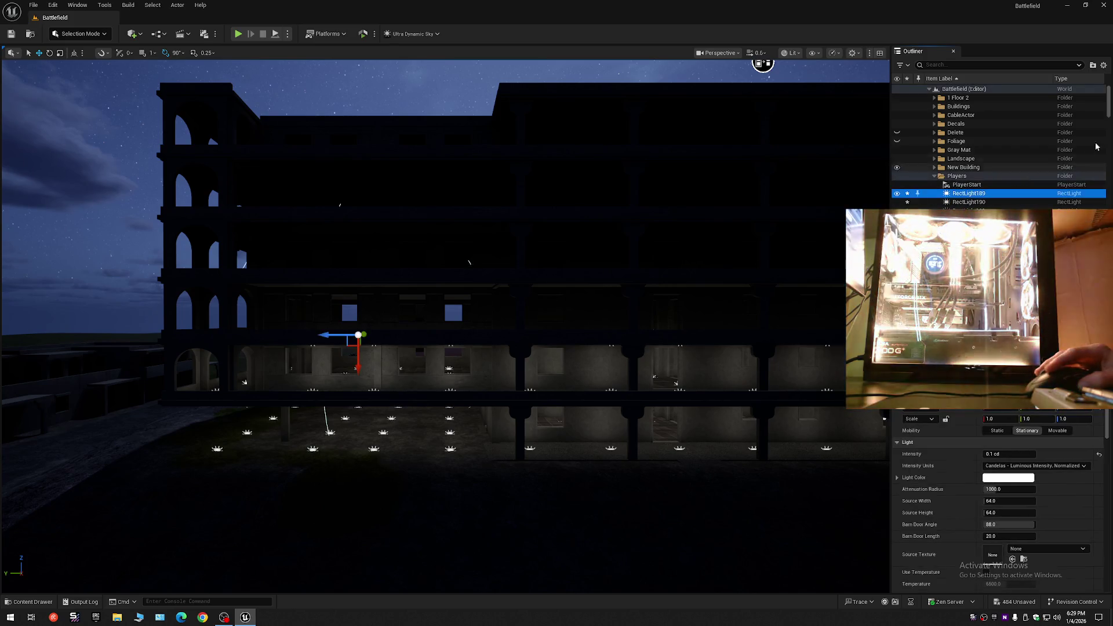
{"action": "mouse_move", "coordinate": [1110, 106]}
{"action": "left_mouse_down"}
{"action": "mouse_move", "coordinate": [1108, 162]}
{"action": "mouse_move", "coordinate": [991, 178]}
{"action": "left_mouse_up"}
{"action": "left_click", "coordinate": [980, 171], "text": "shift"}
{"action": "right_click", "coordinate": [955, 162]}
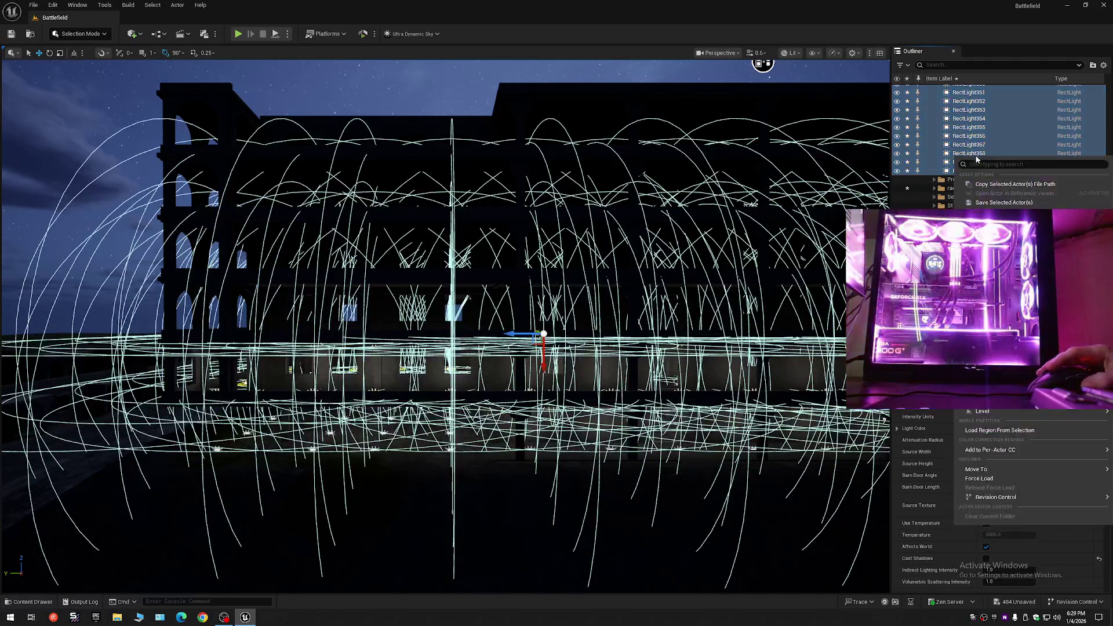
{"action": "mouse_move", "coordinate": [980, 469]}
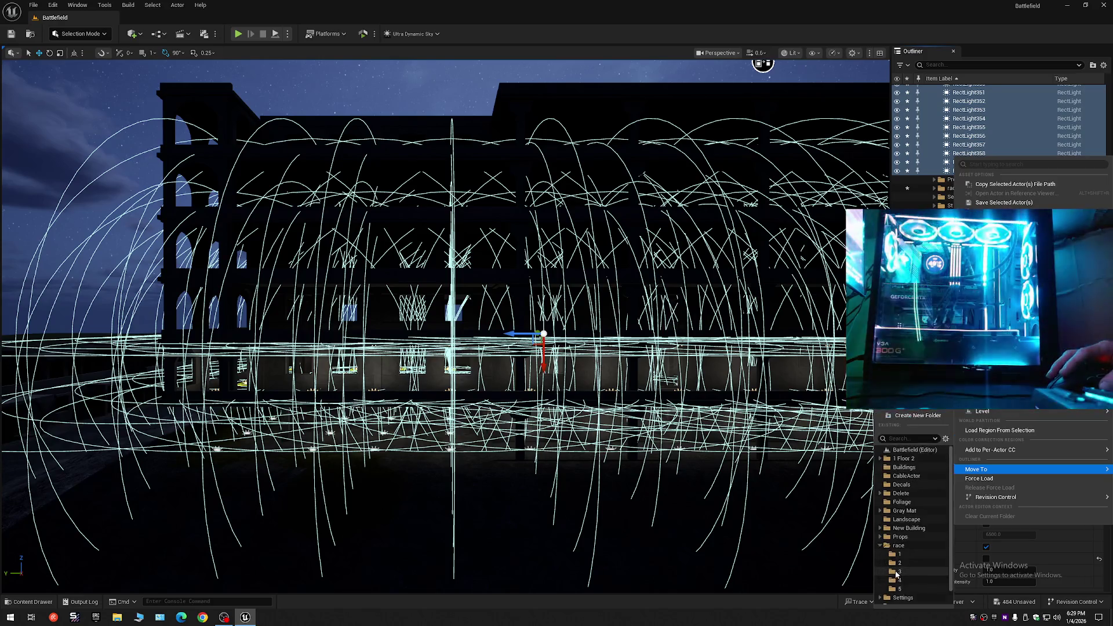
{"action": "left_click", "coordinate": [893, 566]}
Collapse the Outliner tree and expand Battlefield's top-level folder list.
{"action": "right_click", "coordinate": [994, 95]}
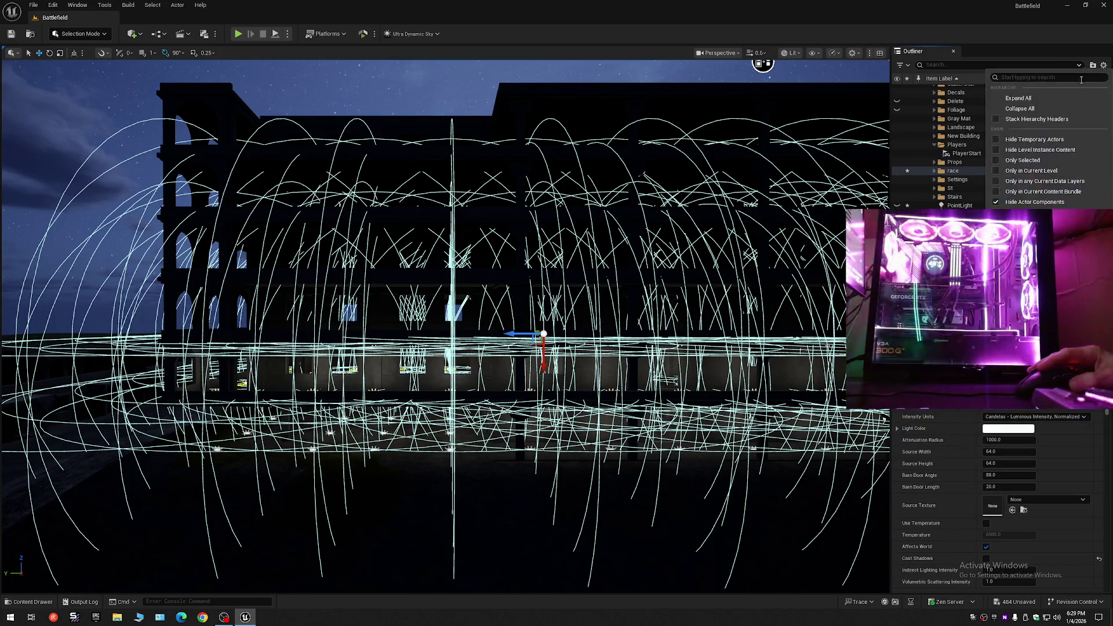
{"action": "left_click", "coordinate": [1019, 110]}
{"action": "left_click", "coordinate": [929, 89]}
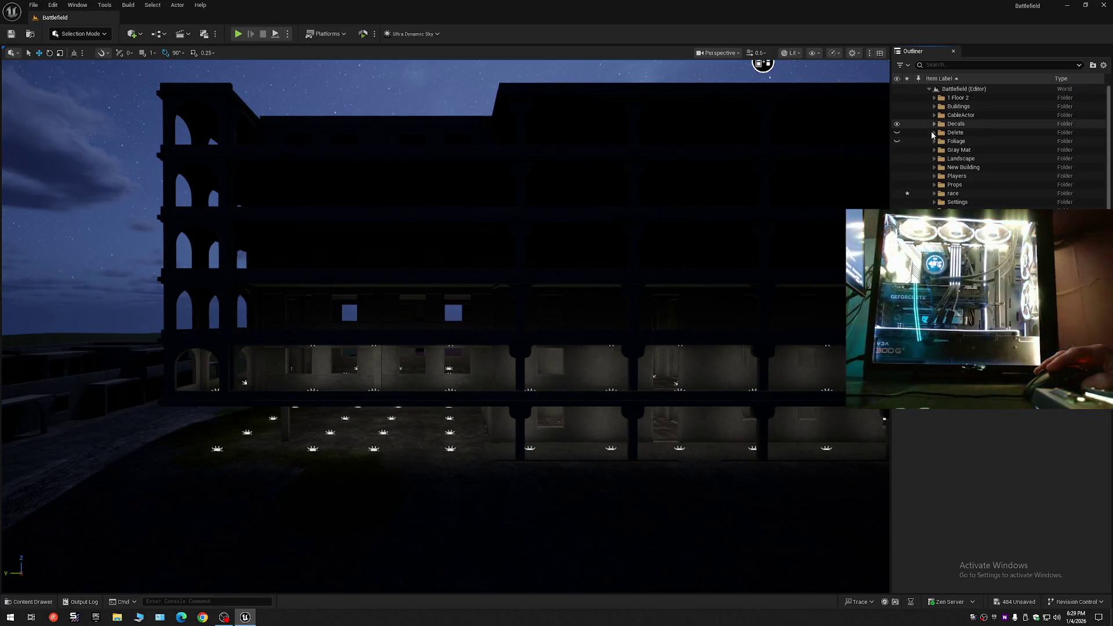
Select the whole row of ground-level point lights at the building's left end.
{"action": "left_click_drag", "start_coordinate": [755, 194], "coordinate": [756, 193]}
{"action": "left_click_drag", "start_coordinate": [615, 105], "coordinate": [718, 92]}
{"action": "left_click", "coordinate": [413, 427]}
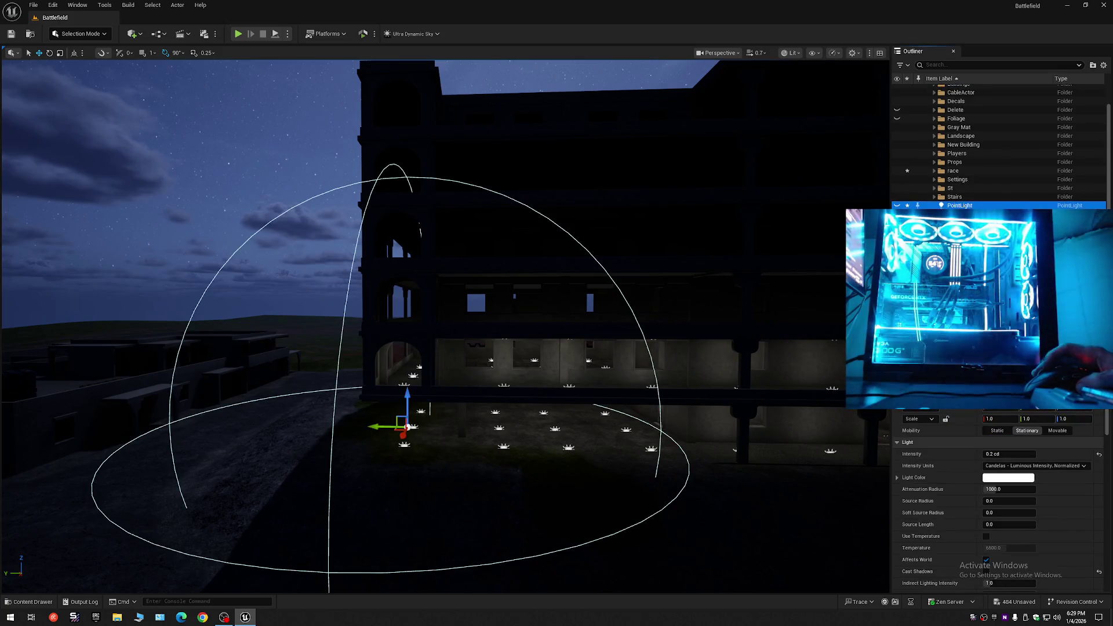
{"action": "left_click", "coordinate": [439, 376]}
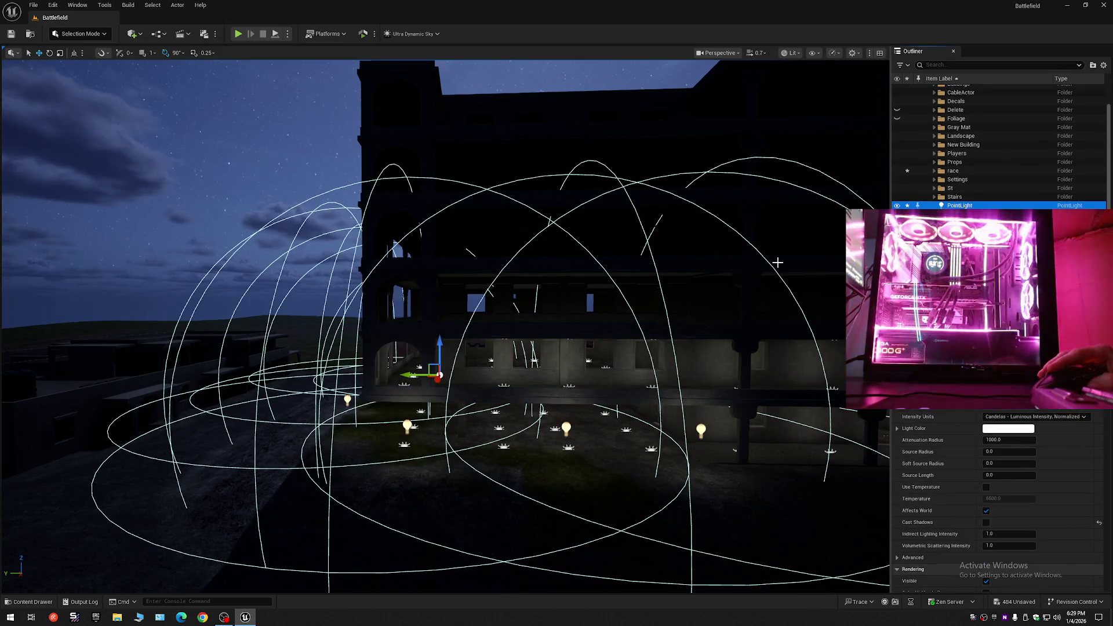
{"action": "left_click_drag", "start_coordinate": [557, 313], "coordinate": [556, 313]}
{"action": "left_click_drag", "start_coordinate": [432, 354], "coordinate": [432, 354]}
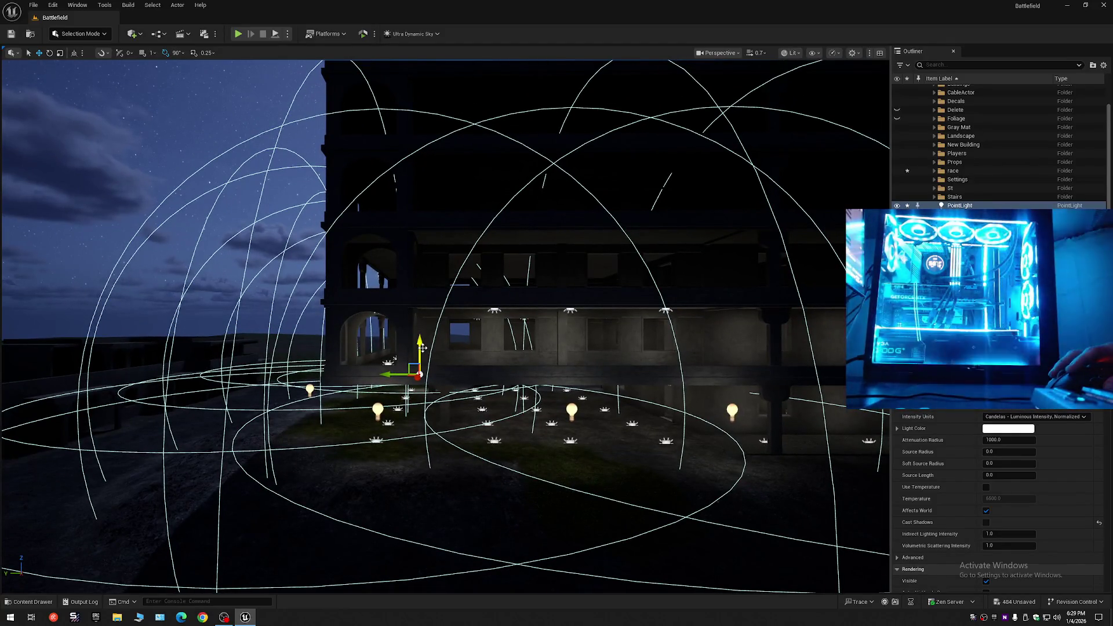
Alt-drag the point lights up to duplicate them onto the next two floors.
{"action": "left_click_drag", "start_coordinate": [432, 354], "coordinate": [419, 295]}
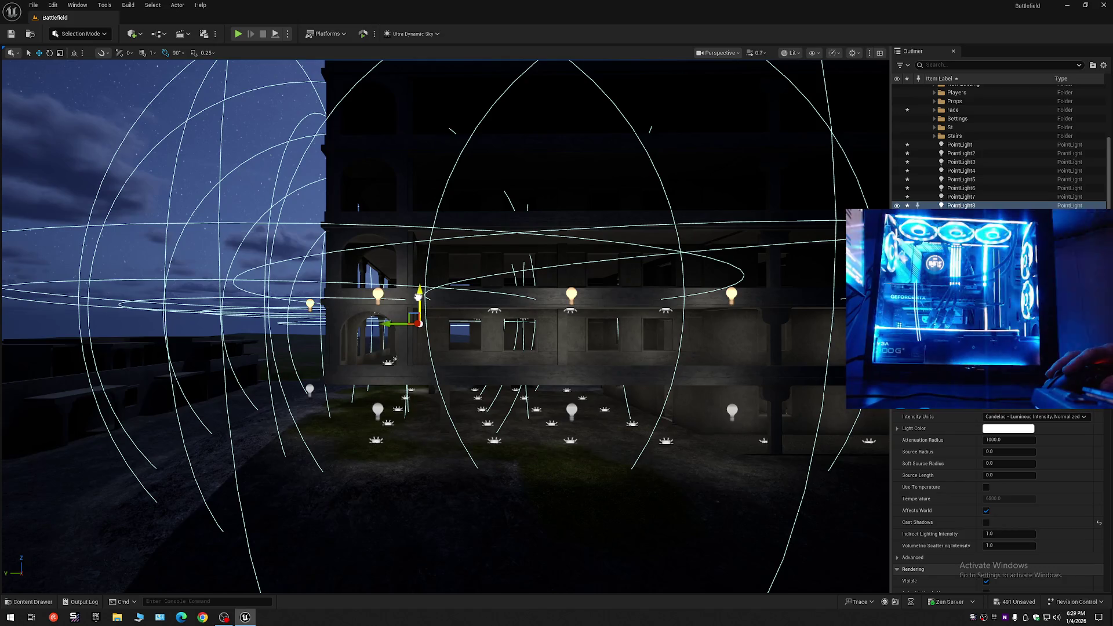
{"action": "scroll", "coordinate": [680, 457], "scroll_direction": "up", "scroll_amount": 4}
{"action": "scroll", "coordinate": [681, 456], "scroll_direction": "down", "scroll_amount": 5}
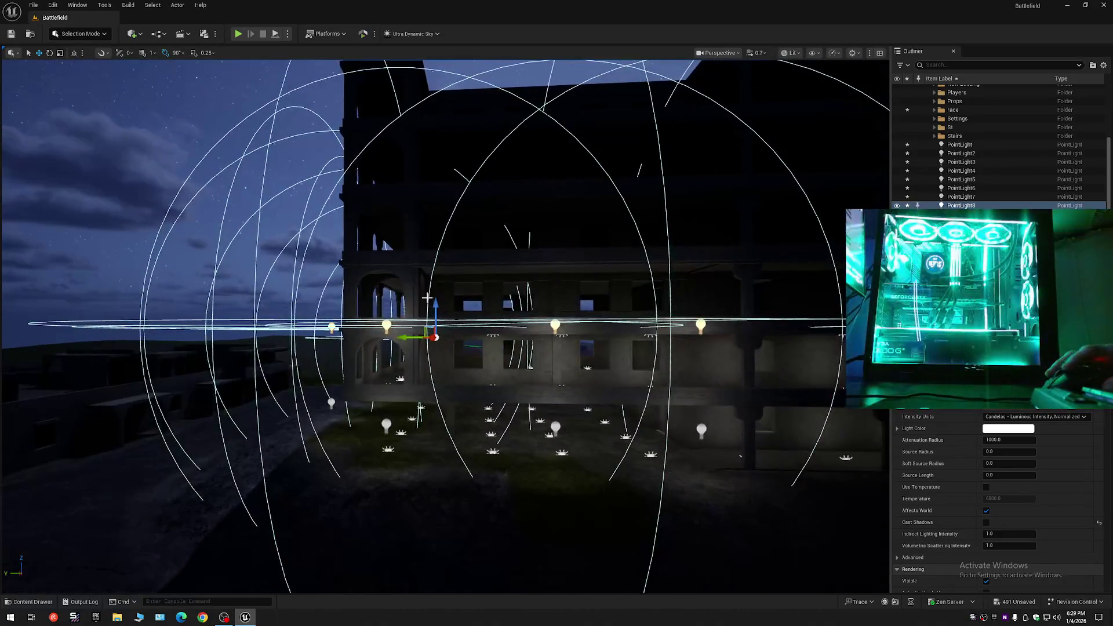
{"action": "mouse_move", "coordinate": [437, 309]}
{"action": "left_mouse_down"}
{"action": "mouse_move", "coordinate": [442, 256]}
{"action": "mouse_move", "coordinate": [429, 254]}
{"action": "mouse_move", "coordinate": [436, 280]}
{"action": "mouse_move", "coordinate": [419, 270]}
{"action": "mouse_move", "coordinate": [431, 255]}
{"action": "left_mouse_up"}
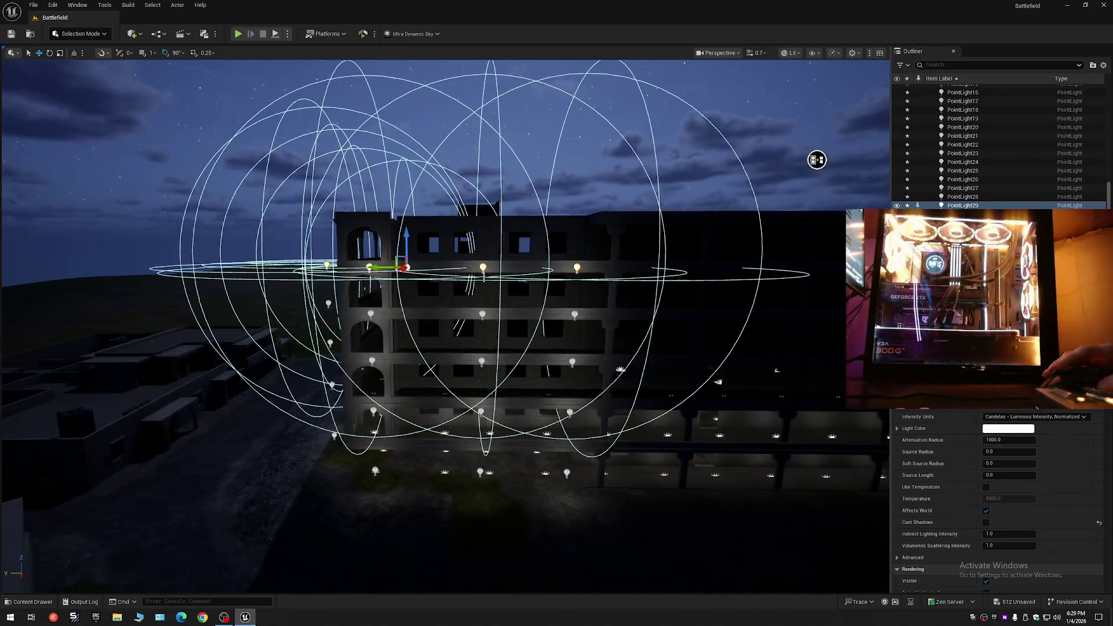
{"action": "scroll", "coordinate": [445, 325], "scroll_direction": "up", "scroll_amount": 2}
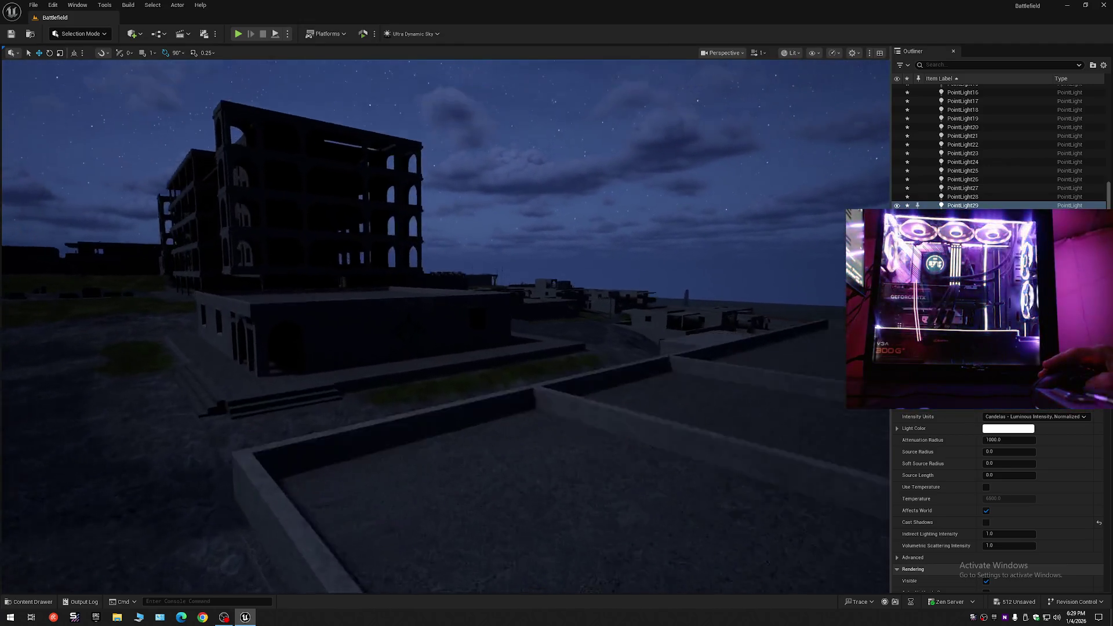
Fly in through the lit building's facade to a dark interior room and out onto the balcony.
{"action": "scroll", "coordinate": [445, 325], "scroll_direction": "up", "scroll_amount": 2}
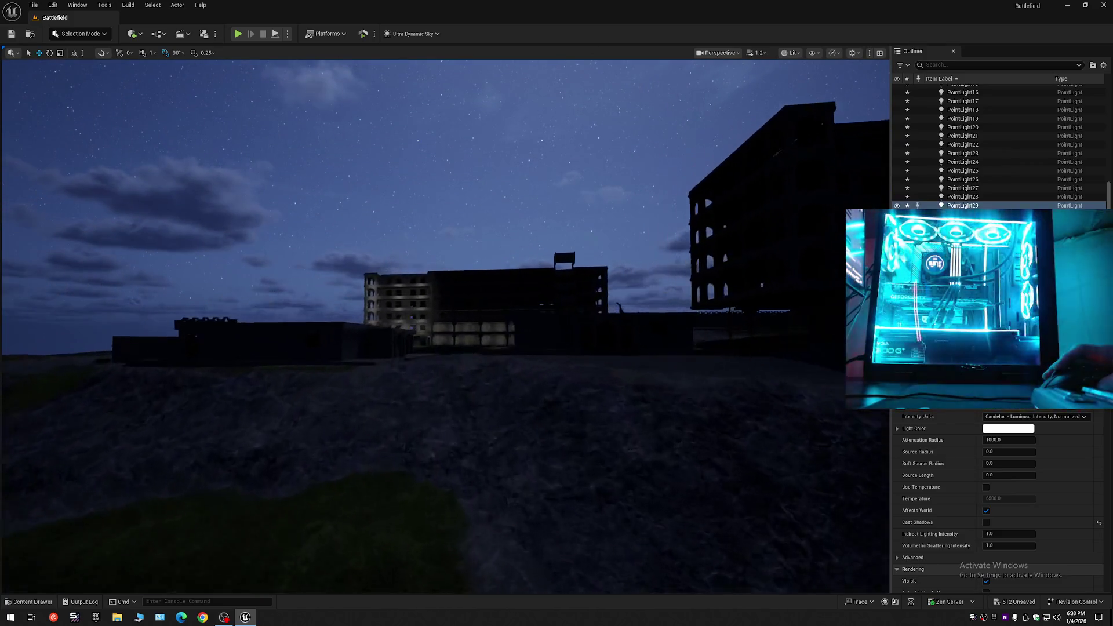
{"action": "key", "text": "w"}
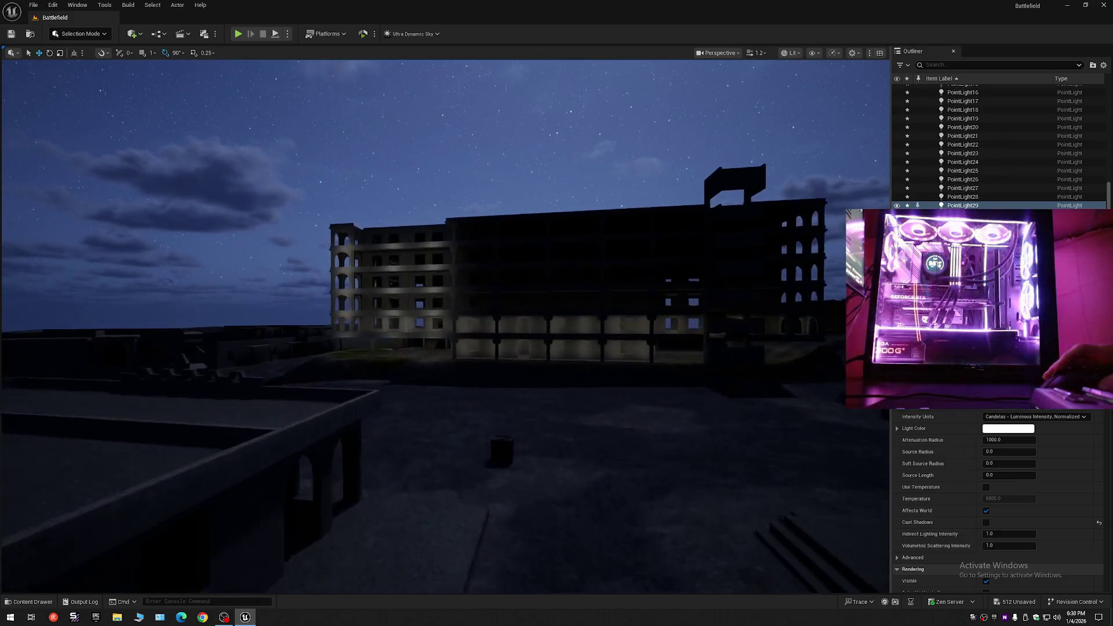
{"action": "key", "text": "w"}
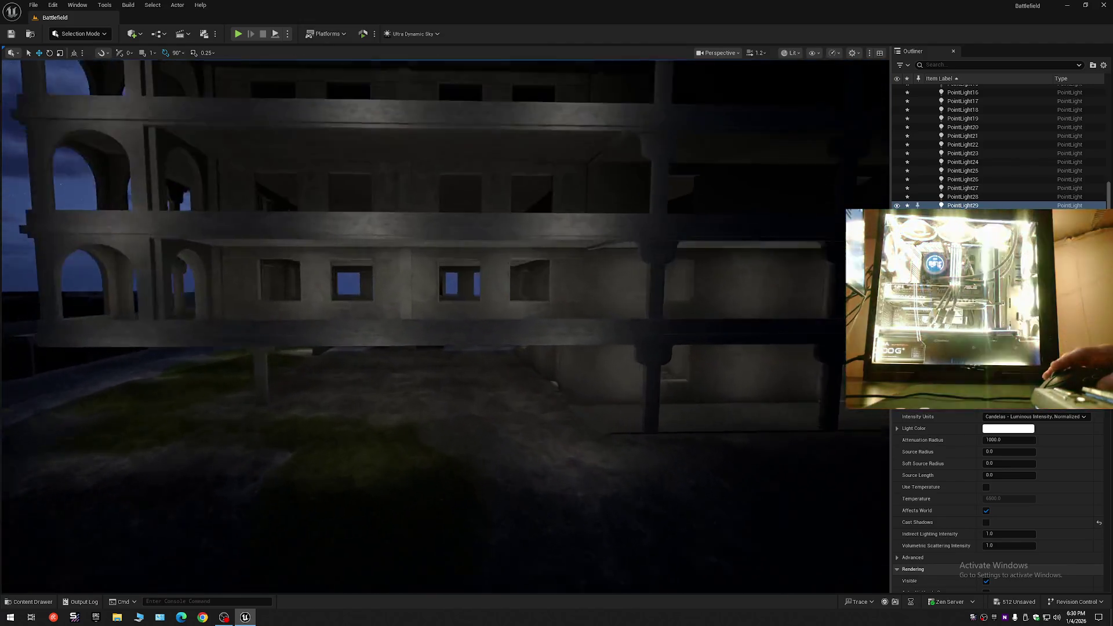
{"action": "key", "text": "w"}
{"action": "scroll", "coordinate": [445, 325], "scroll_direction": "down", "scroll_amount": 2}
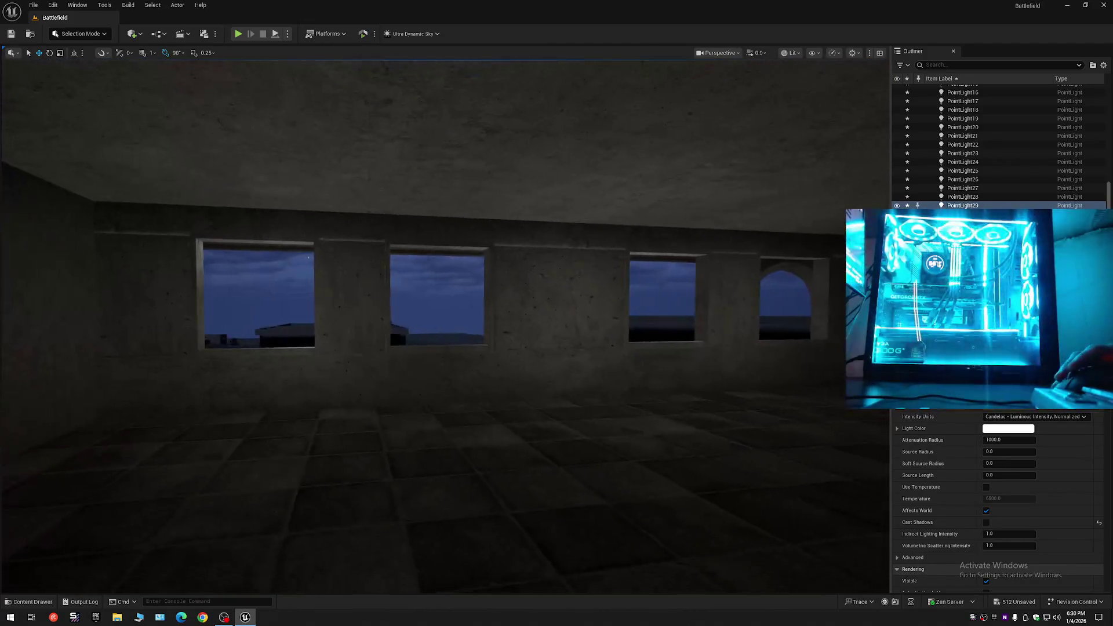
{"action": "key", "text": "w"}
{"action": "scroll", "coordinate": [445, 325], "scroll_direction": "down", "scroll_amount": 1}
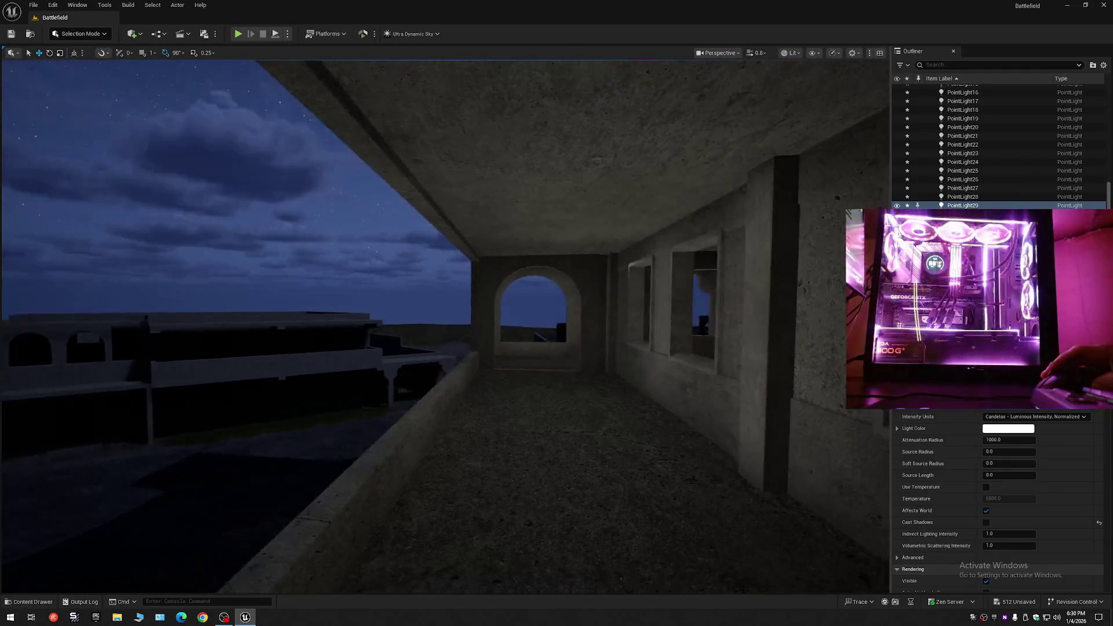
Pull back to view the whole building and undo the highest raised row of point lights.
{"action": "key", "text": "s"}
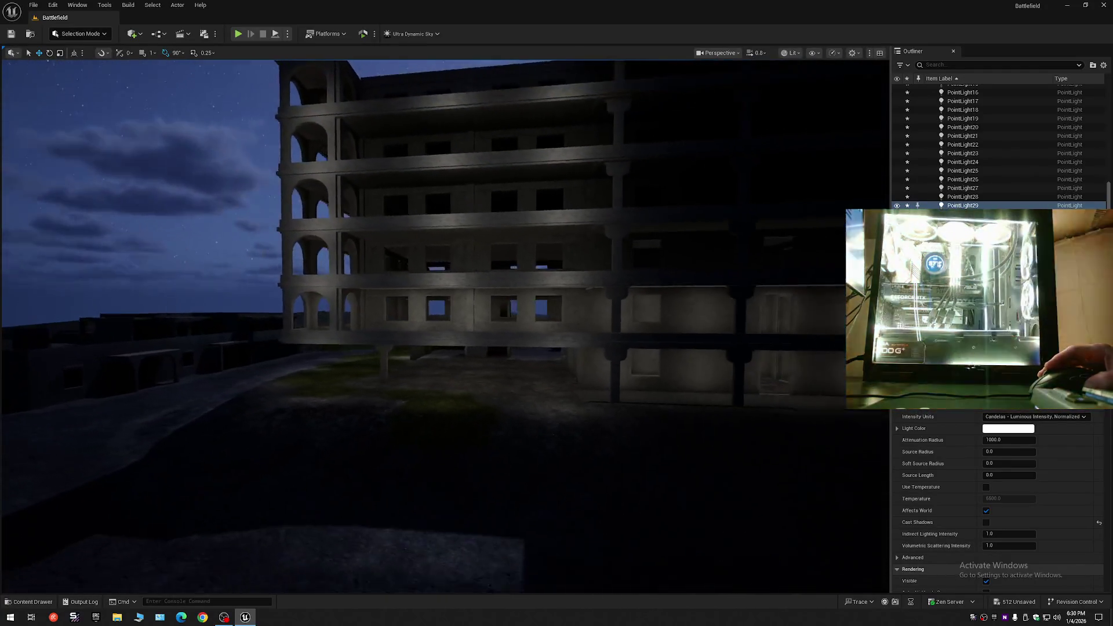
{"action": "key", "text": "s"}
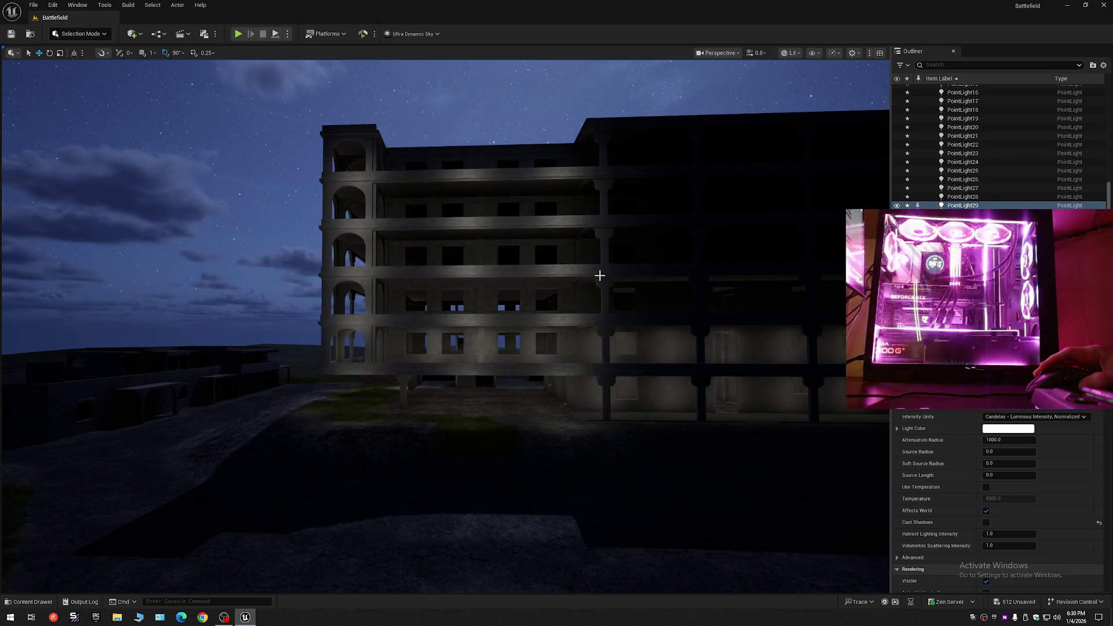
{"action": "key", "text": "ctrl+z"}
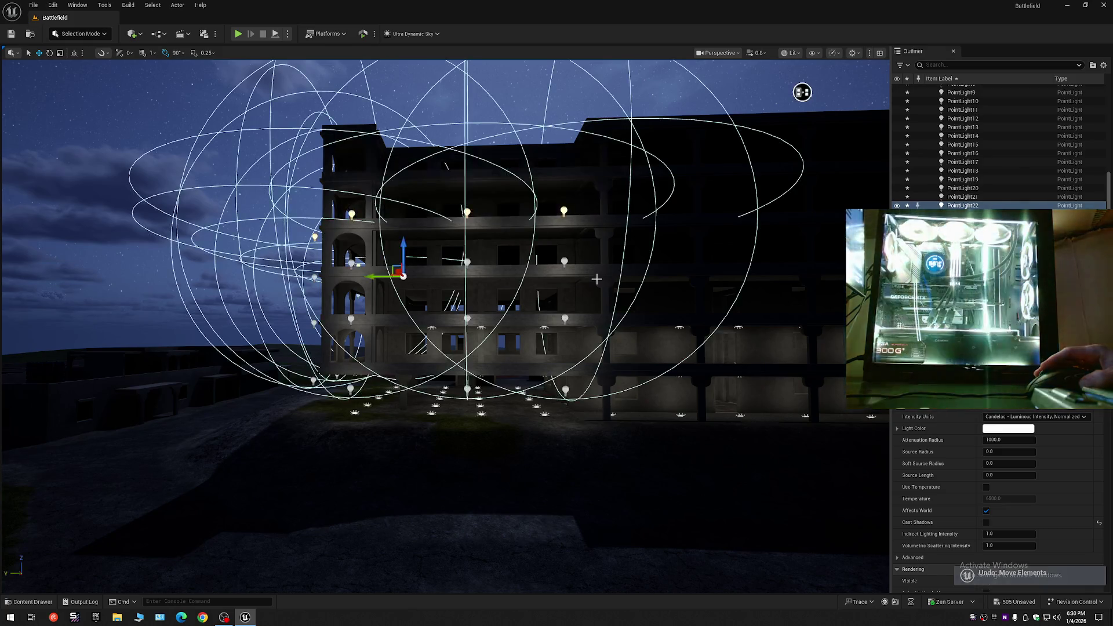
Undo the remaining duplicated point-light rows, leaving only the ground-level lights.
{"action": "key", "text": "ctrl+z"}
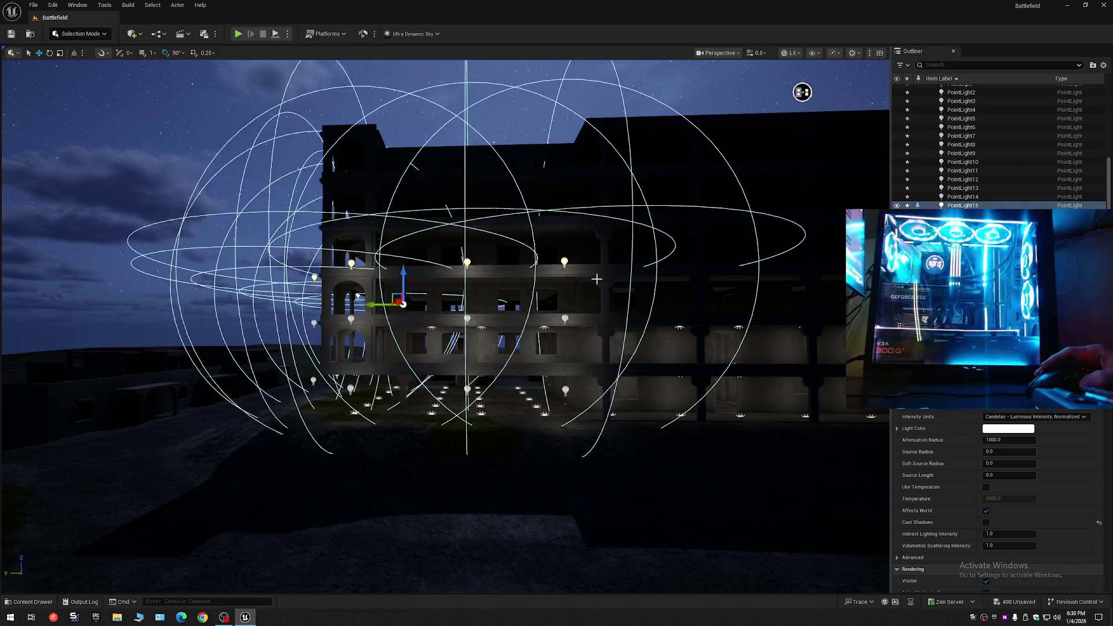
{"action": "key", "text": "ctrl+z"}
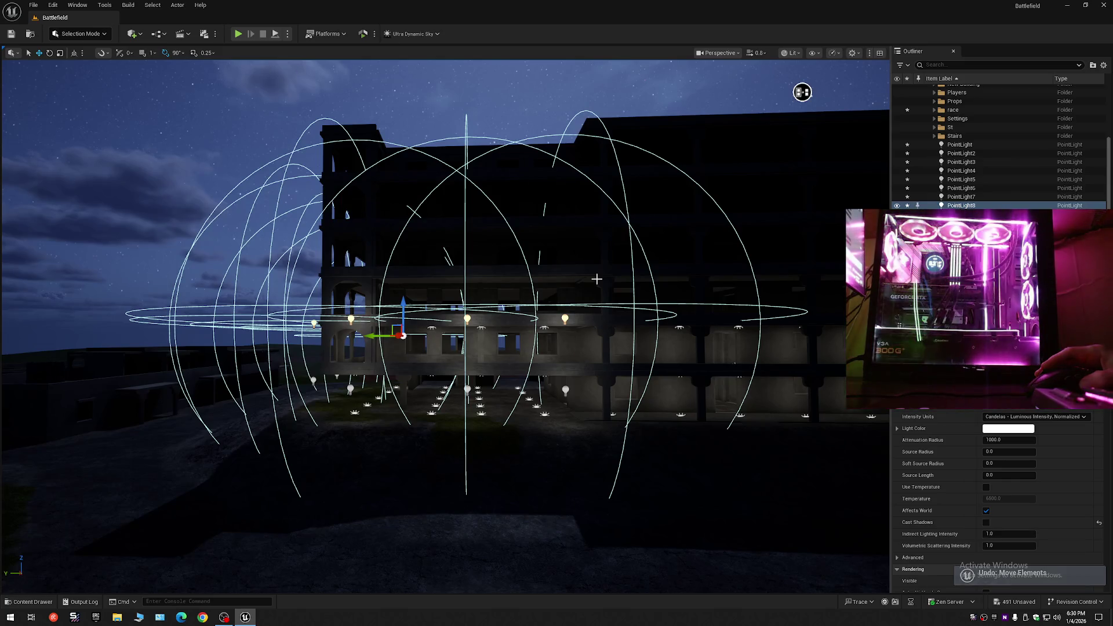
{"action": "key", "text": "ctrl+z"}
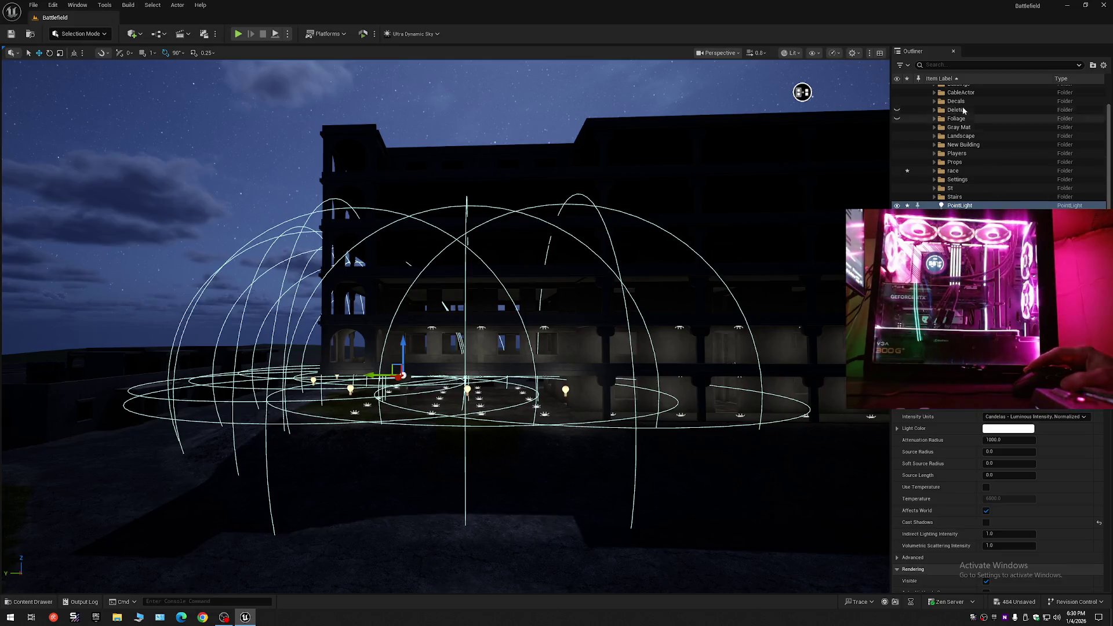
Select the Battlefield (Editor) root in the Outliner and bring up its folder options.
{"action": "scroll", "coordinate": [1111, 136], "scroll_direction": "up", "scroll_amount": 2}
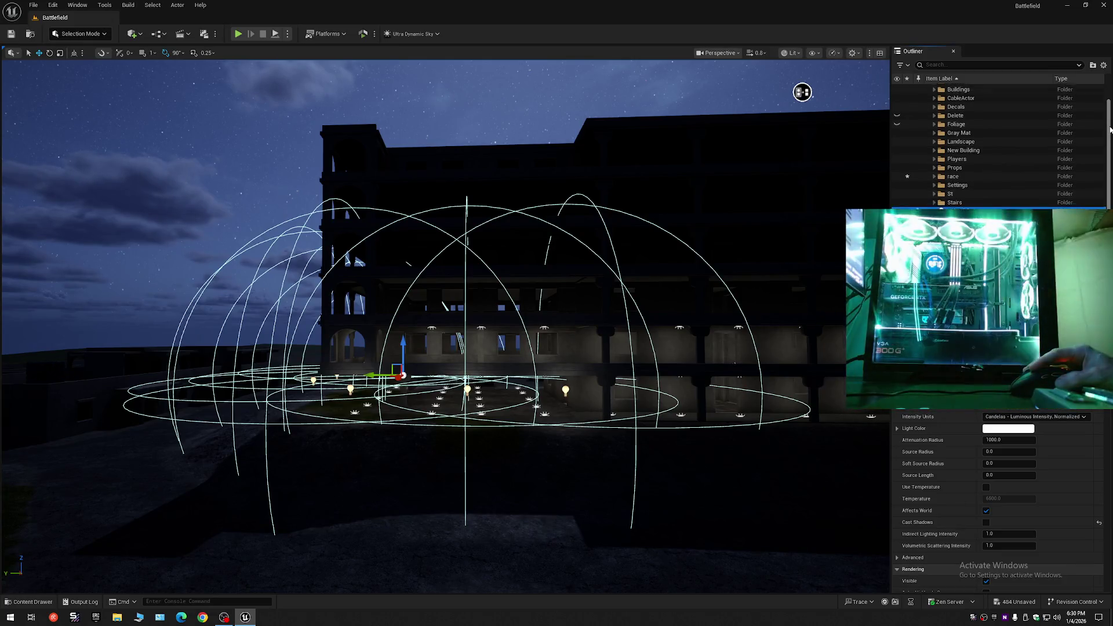
{"action": "left_click", "coordinate": [975, 92]}
{"action": "right_click", "coordinate": [965, 92]}
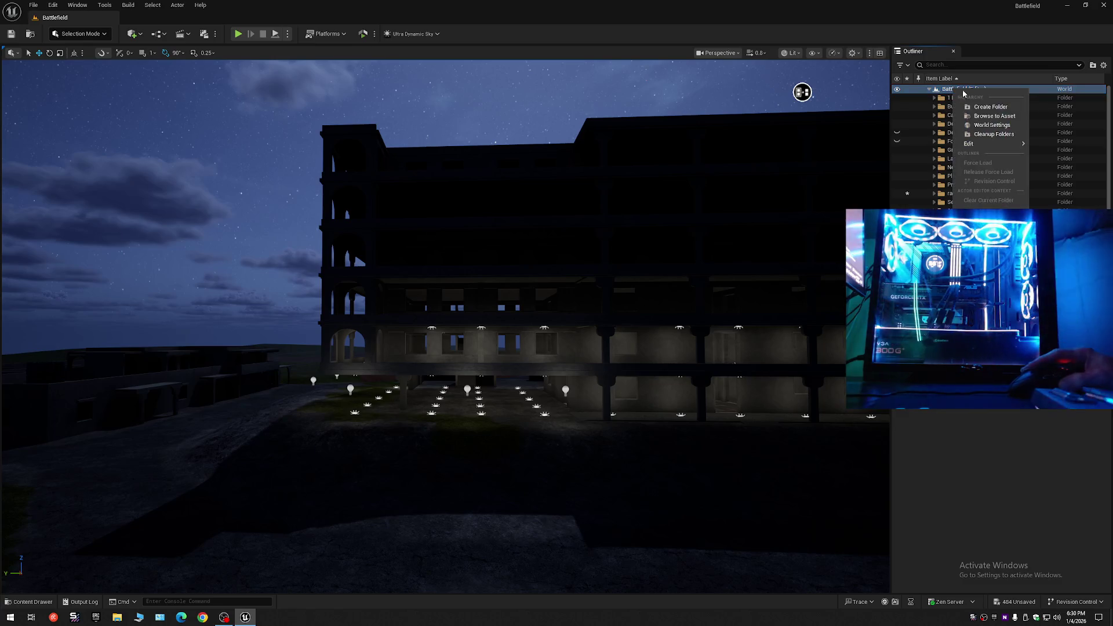
Create a Light/Point folder and move all the PointLights into it.
{"action": "left_click", "coordinate": [990, 108]}
{"action": "type", "text": "Point"}
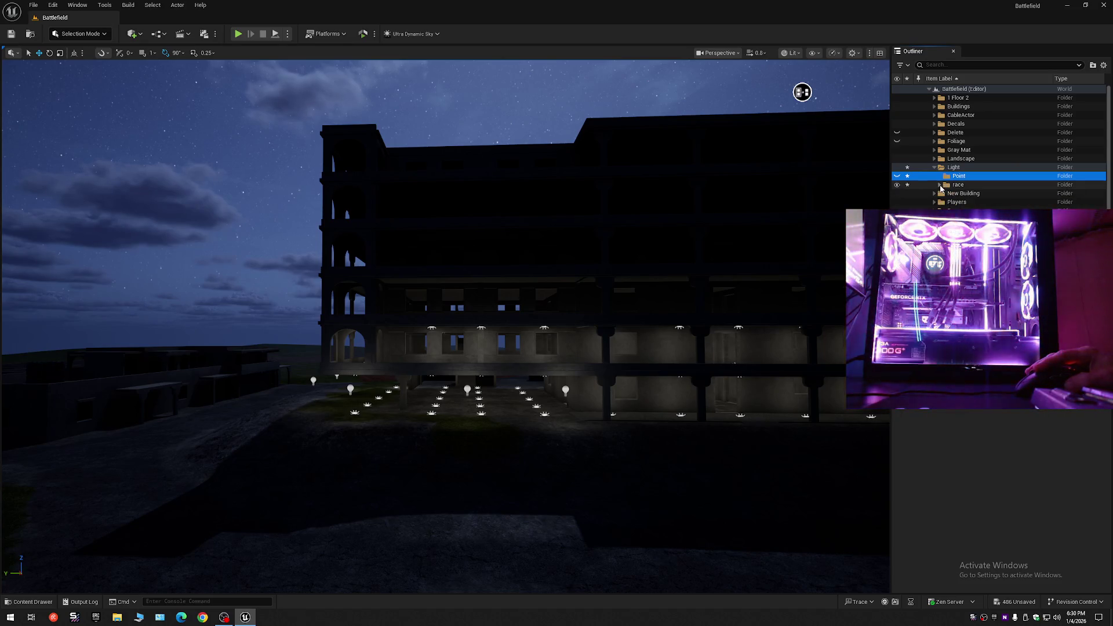
{"action": "left_click", "coordinate": [350, 389]}
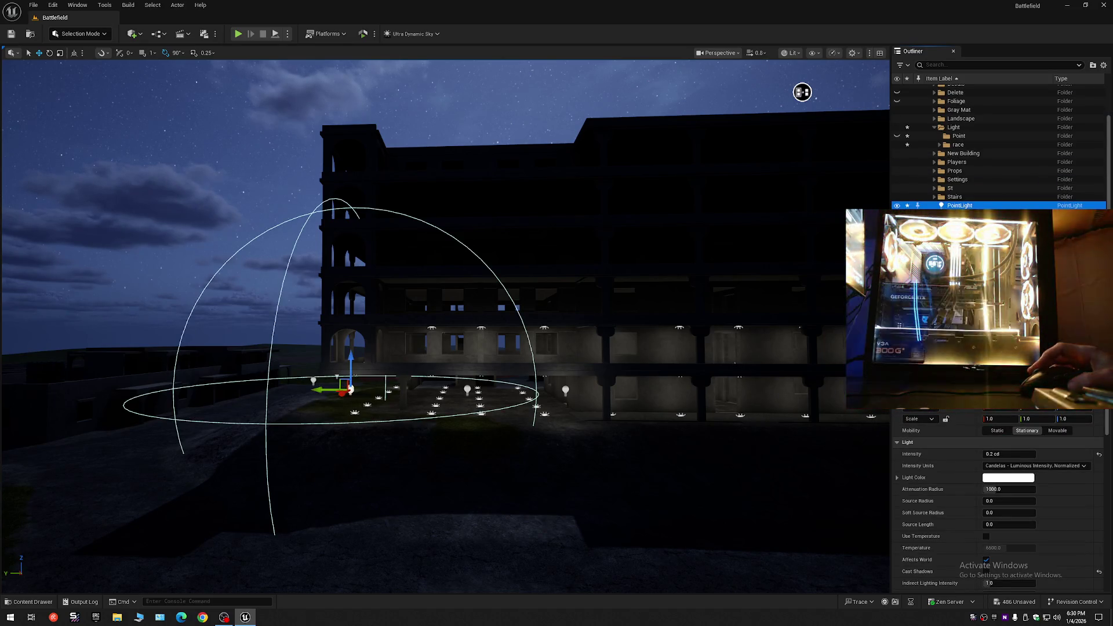
{"action": "key", "text": "ctrl+shift+a"}
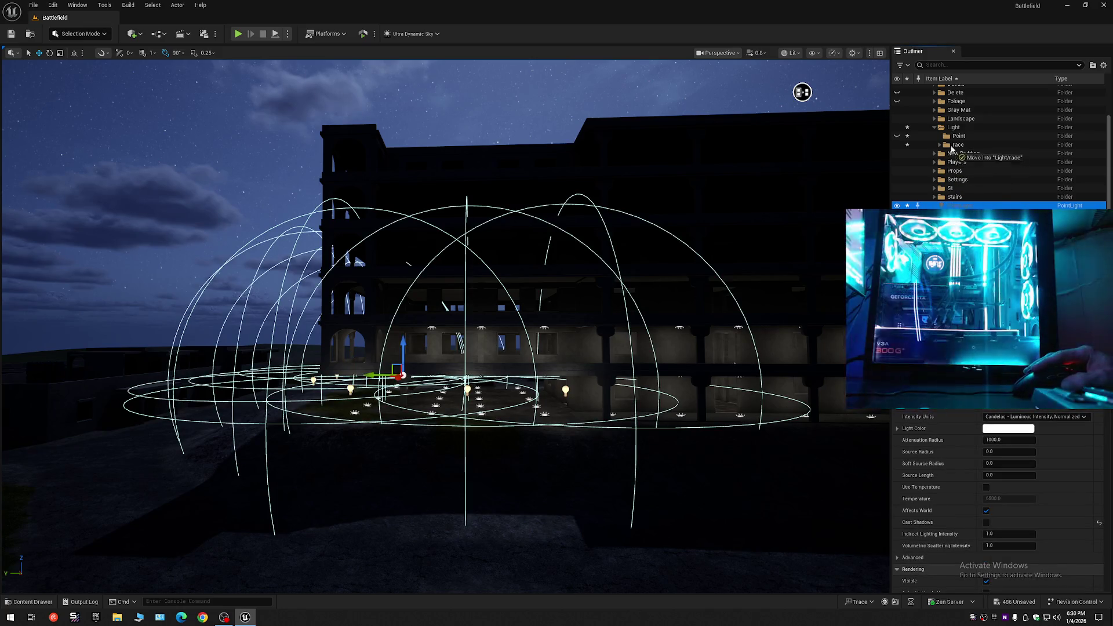
{"action": "left_click_drag", "start_coordinate": [958, 137], "coordinate": [958, 137]}
Collapse the Outliner, toggle the Light folder's visibility off and on, and save the level.
{"action": "left_click", "coordinate": [1104, 65]}
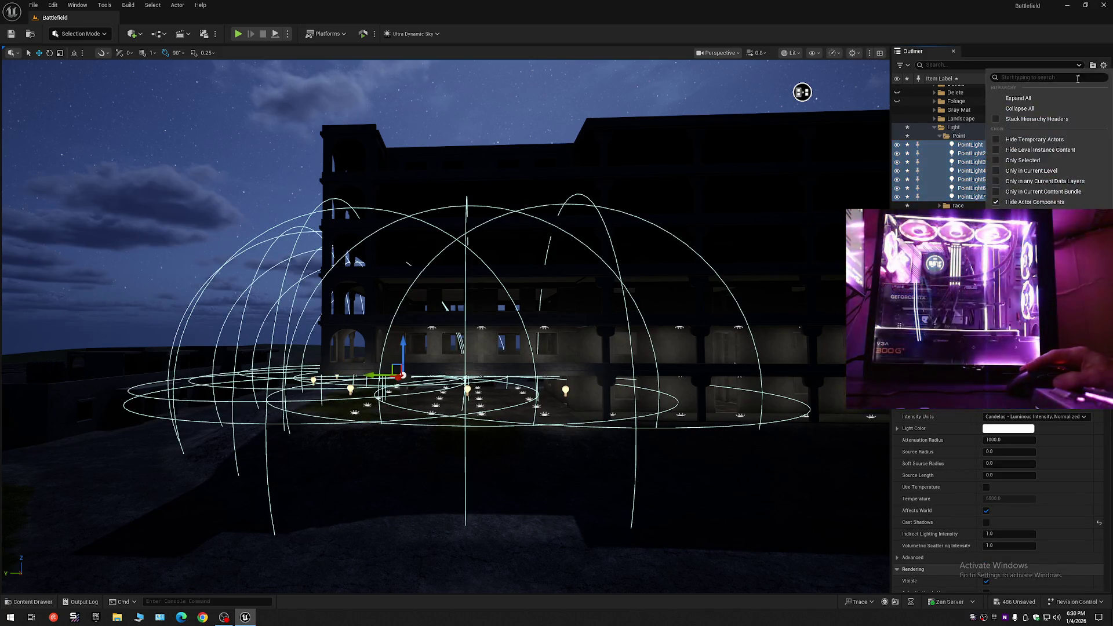
{"action": "left_click", "coordinate": [1030, 109]}
{"action": "left_click", "coordinate": [930, 89]}
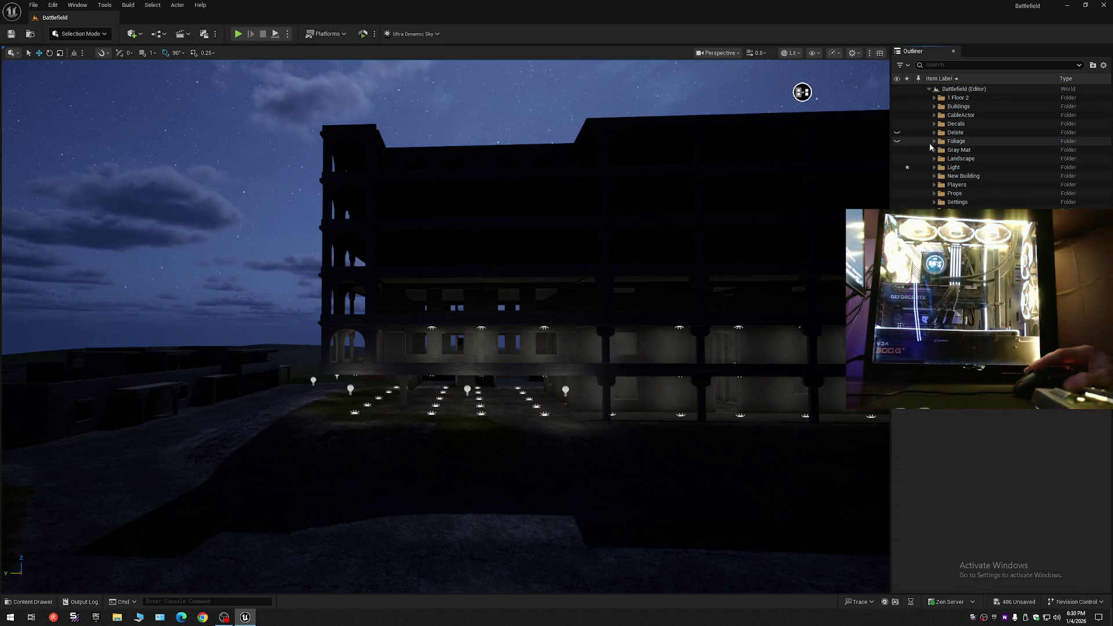
{"action": "left_click", "coordinate": [898, 167]}
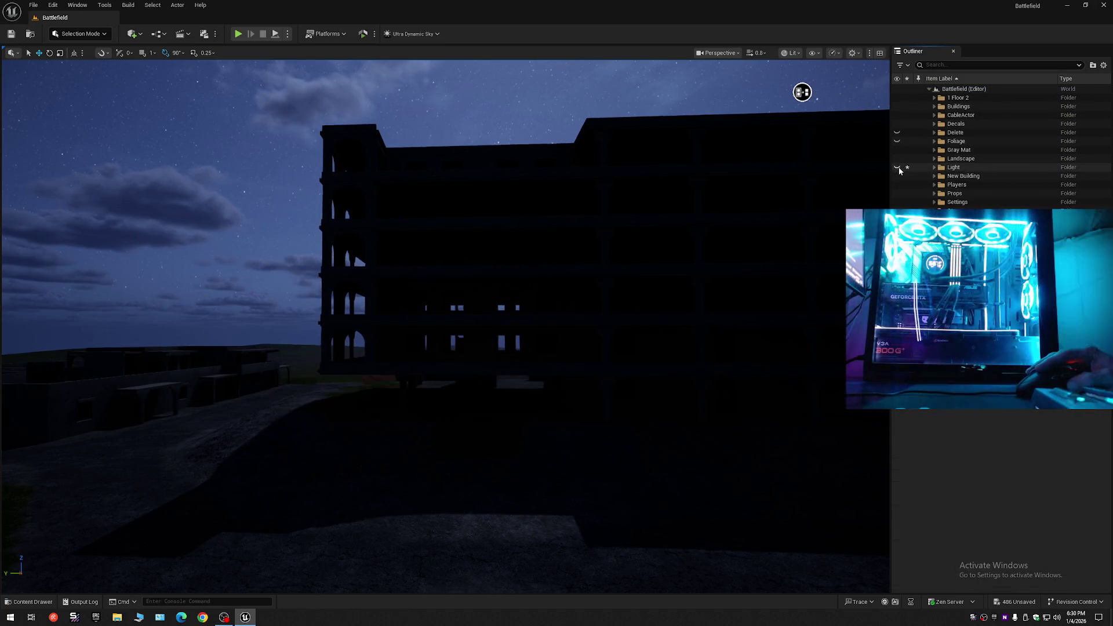
{"action": "left_click", "coordinate": [899, 167]}
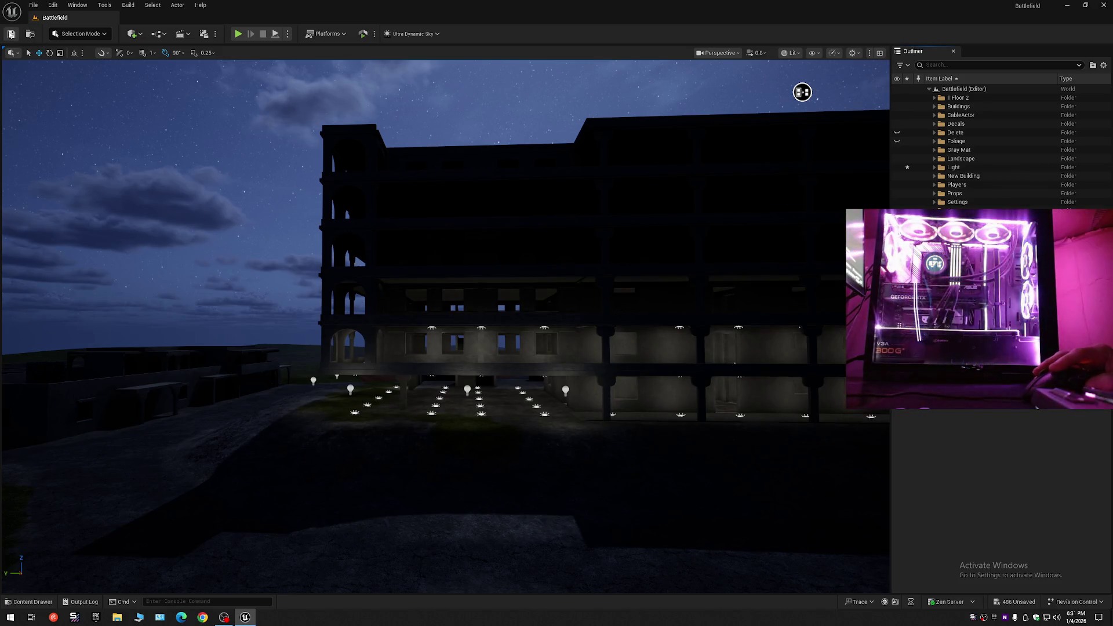
{"action": "left_click", "coordinate": [10, 34]}
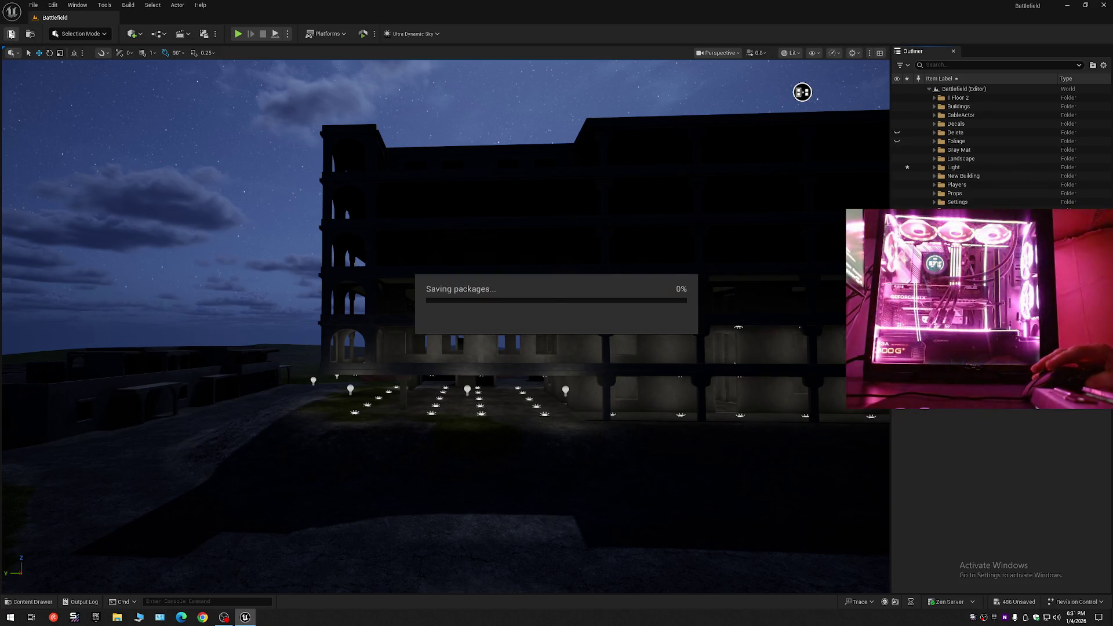
Save the current level, then Save All.
{"action": "left_click", "coordinate": [34, 5]}
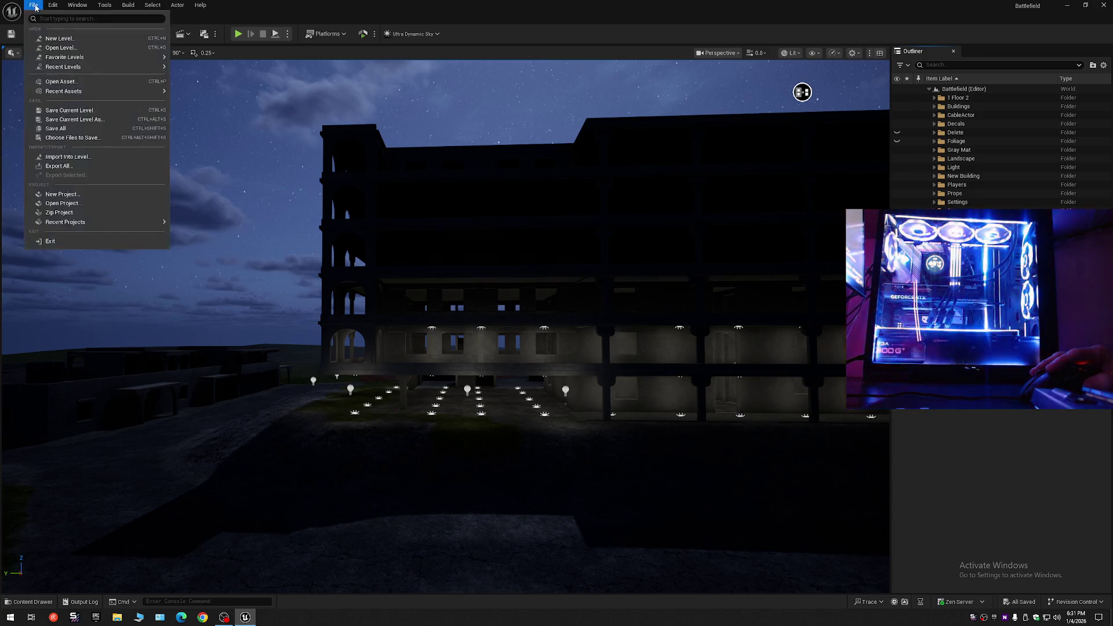
{"action": "left_click", "coordinate": [59, 114]}
{"action": "left_click", "coordinate": [34, 5]}
{"action": "left_click", "coordinate": [64, 129]}
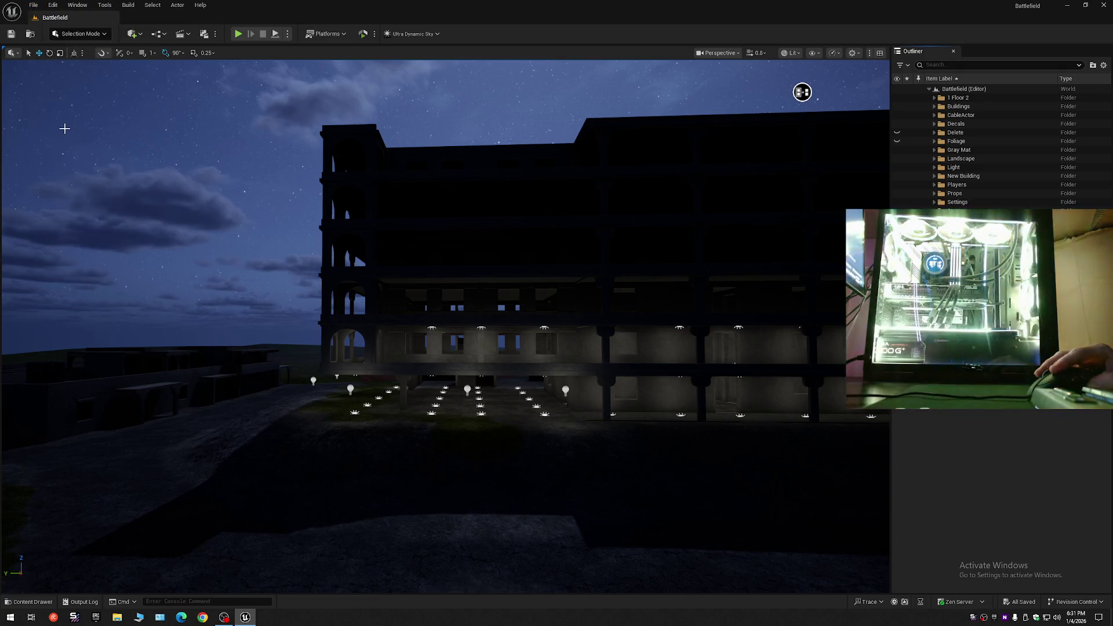
Select the building's rect lights in the Outliner through RectLight360.
{"action": "mouse_move", "coordinate": [249, 159]}
{"action": "left_mouse_down"}
{"action": "mouse_move", "coordinate": [256, 186]}
{"action": "mouse_move", "coordinate": [257, 167]}
{"action": "left_mouse_up"}
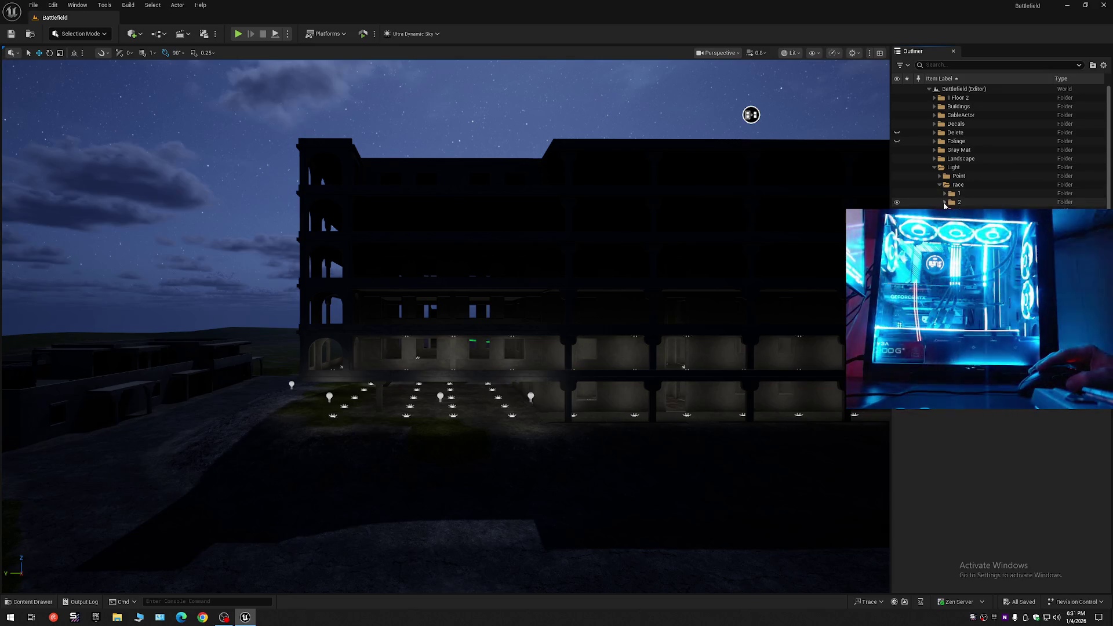
{"action": "left_click", "coordinate": [417, 332]}
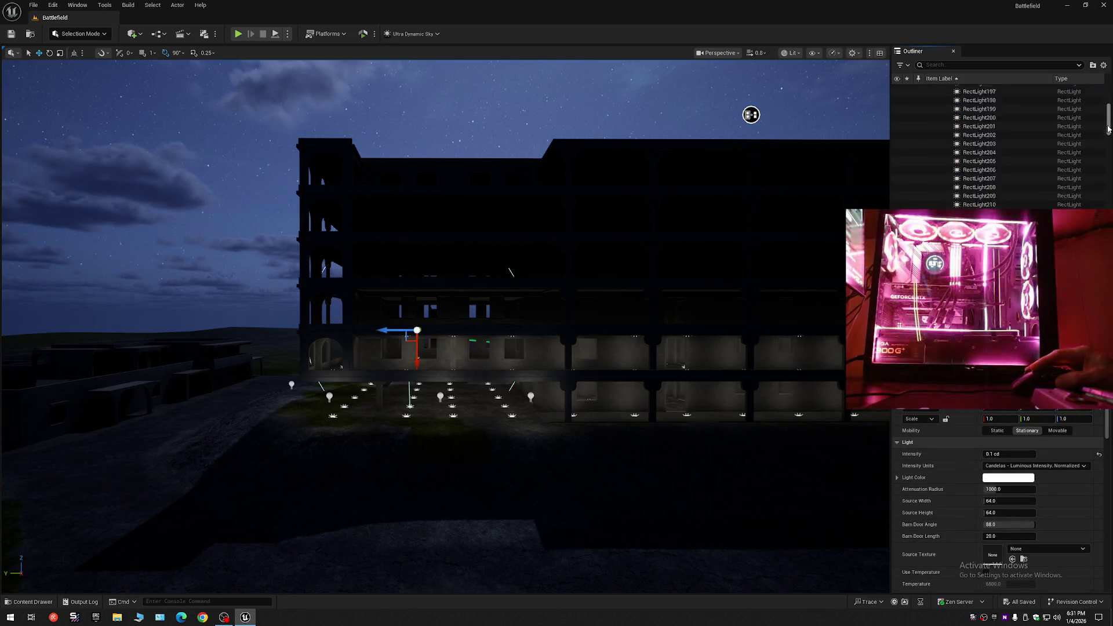
{"action": "left_click", "coordinate": [979, 180], "text": "shift"}
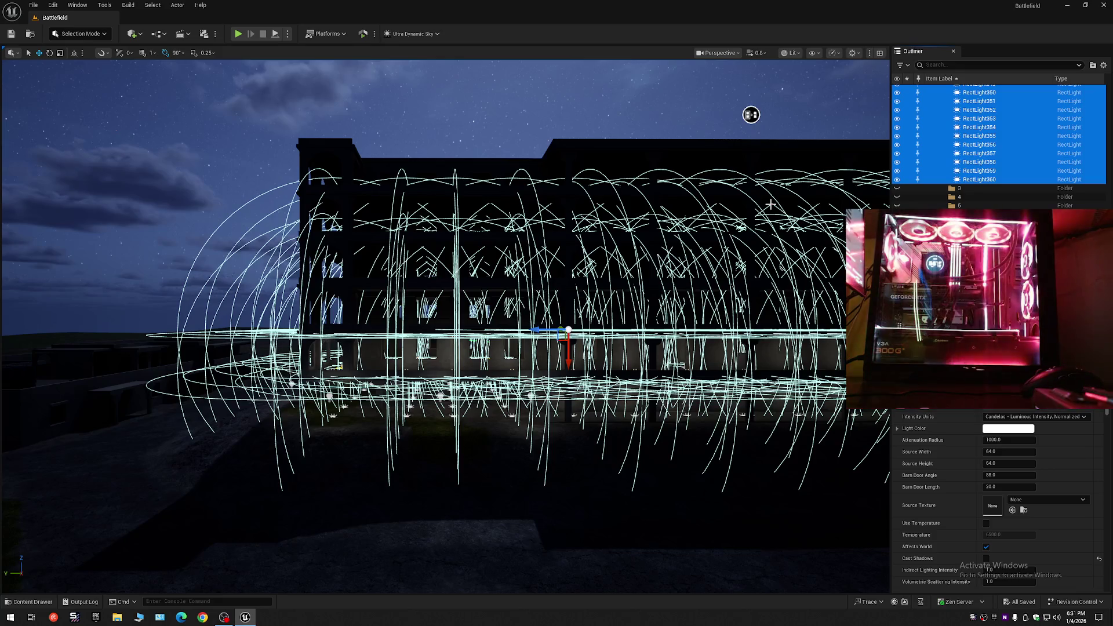
Put the selected rect lights into a new folder named 'Lights' and collapse the Outliner tree.
{"action": "left_click", "coordinate": [1093, 65]}
{"action": "type", "text": "Lights"}
{"action": "key", "text": "Return"}
{"action": "left_click", "coordinate": [934, 109]}
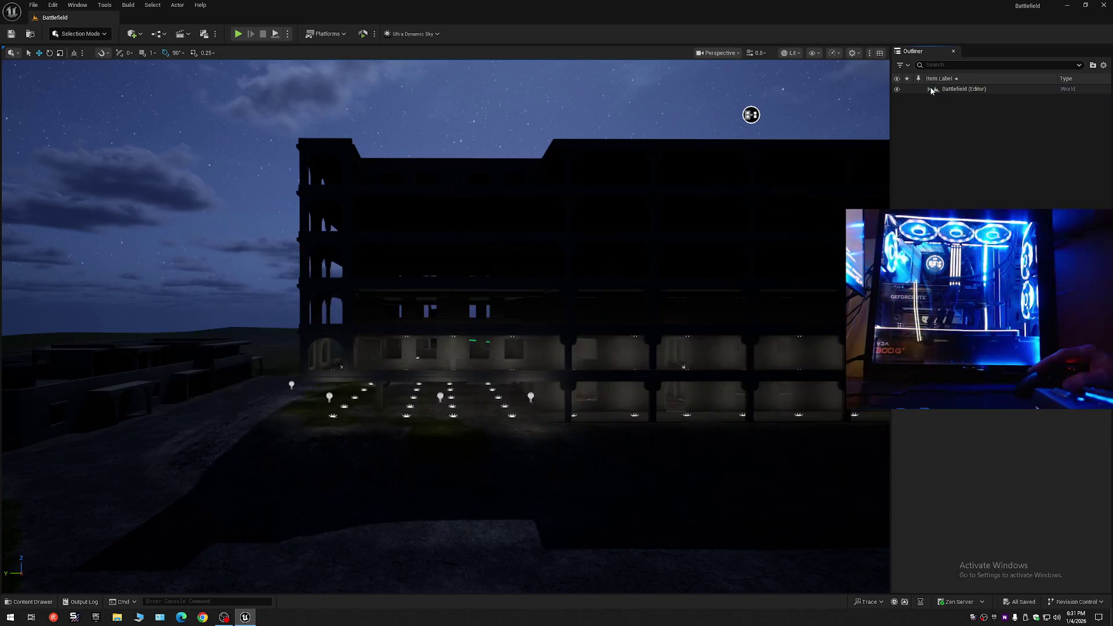
{"action": "key", "text": "w"}
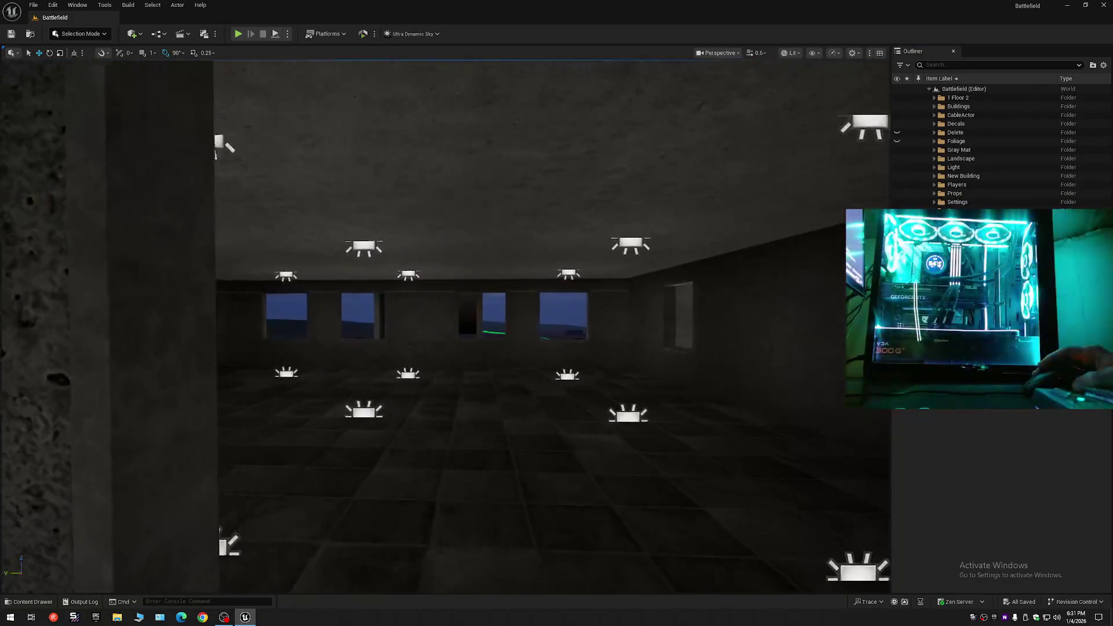
Fly through windows into two lit rooms, then back out to view the facade.
{"action": "scroll", "coordinate": [445, 327], "scroll_direction": "down", "scroll_amount": 2}
{"action": "key", "text": "s"}
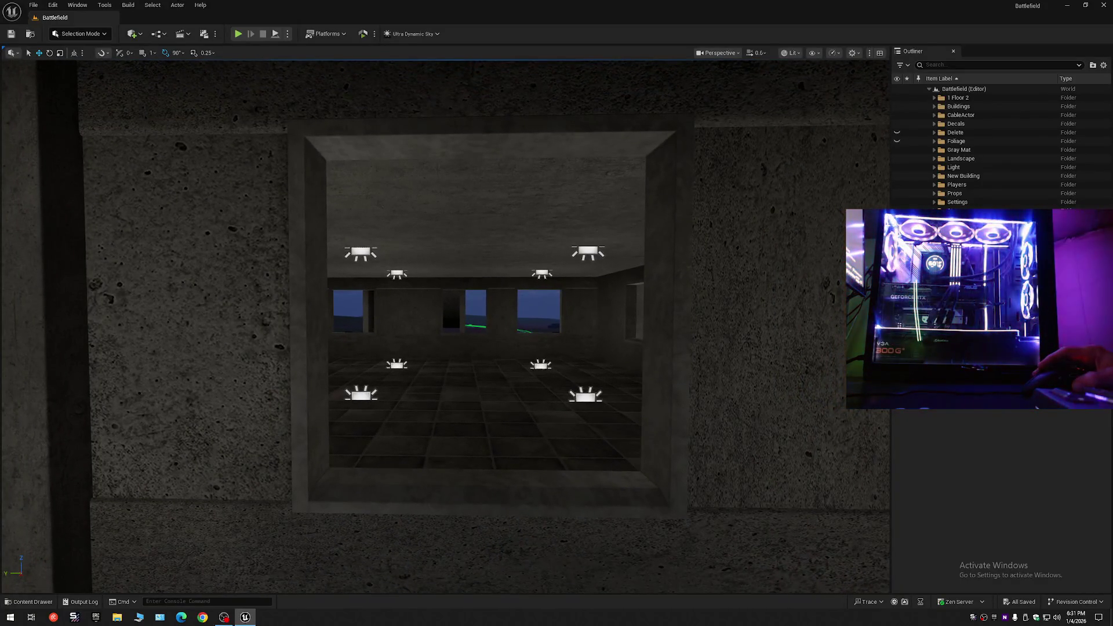
{"action": "key", "text": "w"}
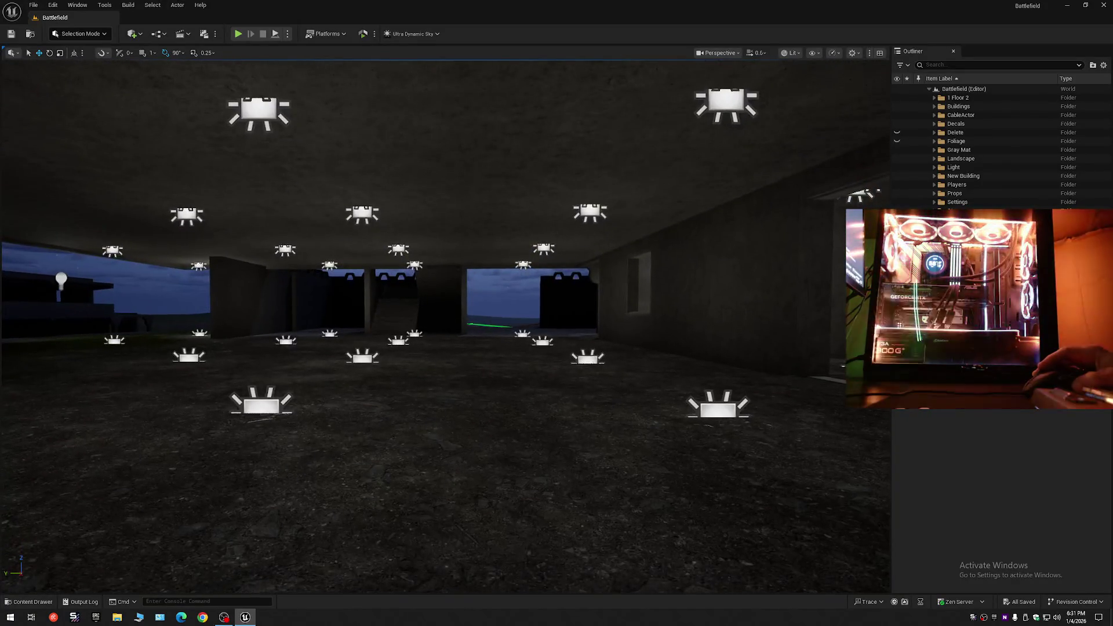
{"action": "key", "text": "s"}
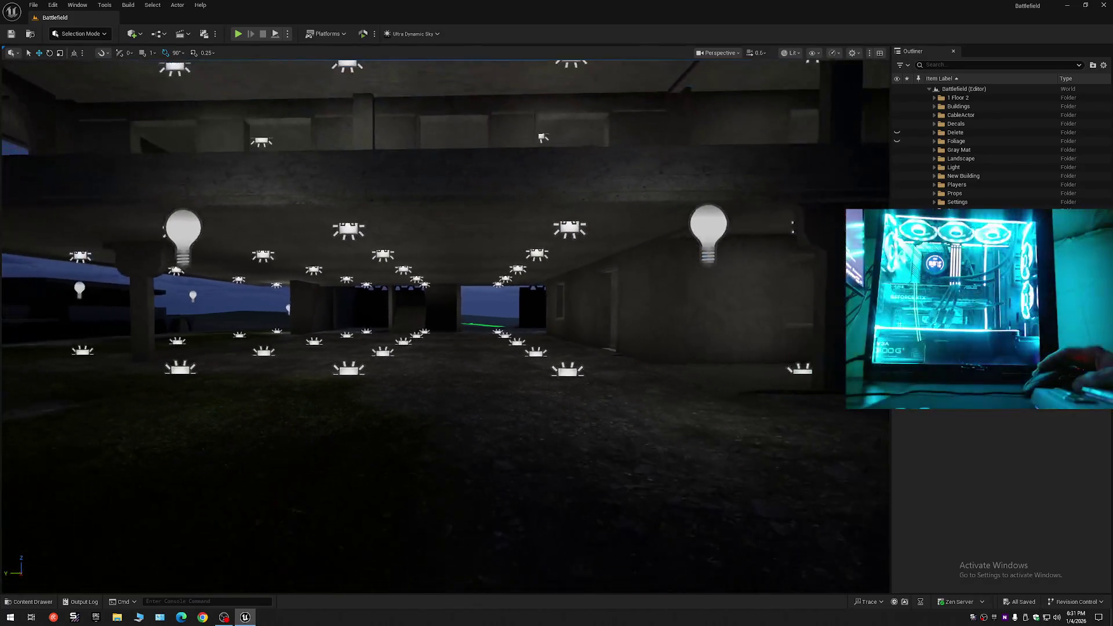
{"action": "key", "text": "w"}
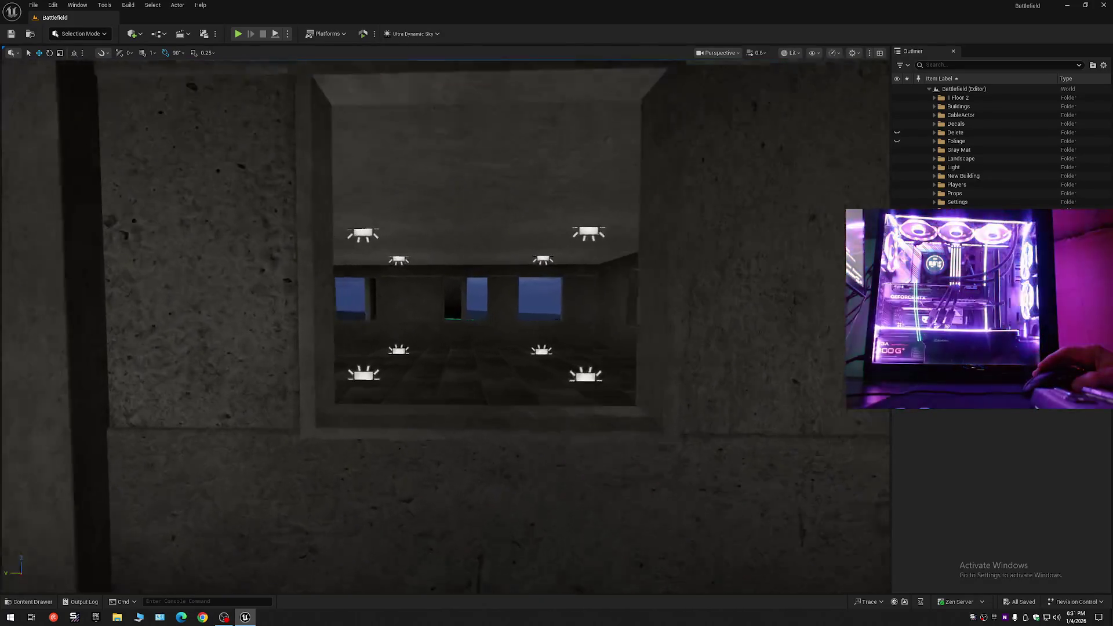
{"action": "key", "text": "s"}
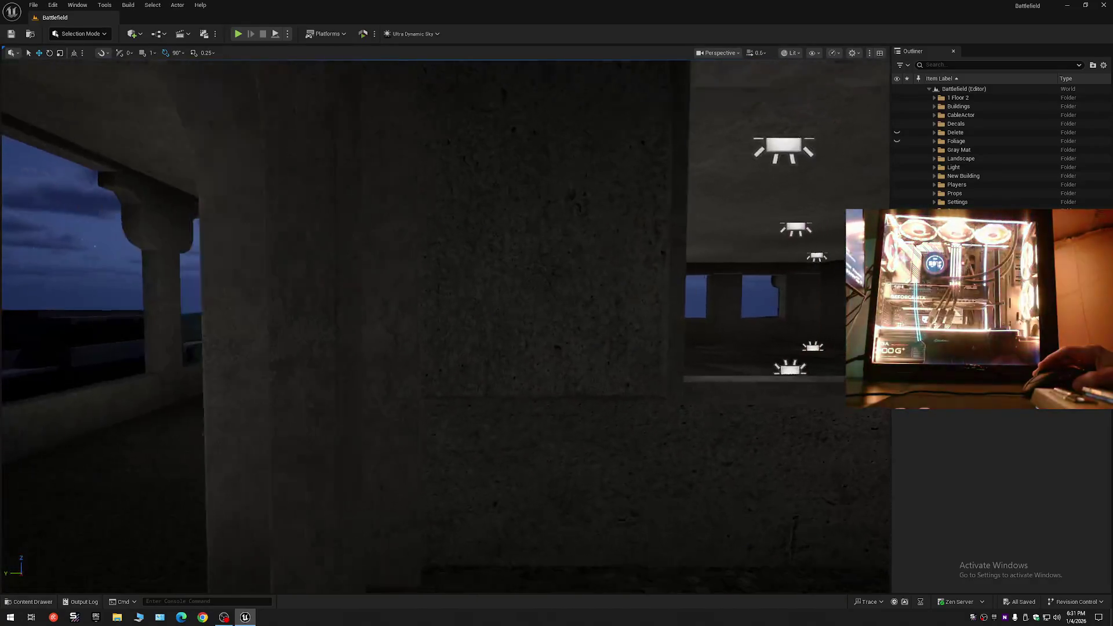
{"action": "key", "text": "s"}
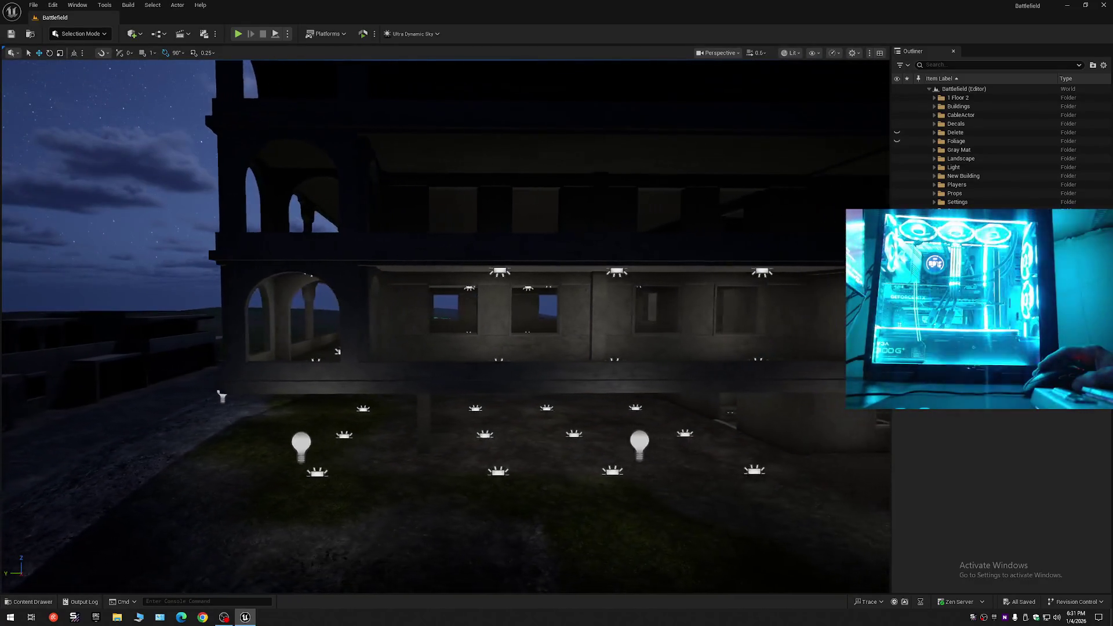
Enter an upper-floor room to survey its ceiling lights, then pass through the arched corridor.
{"action": "key", "text": "w"}
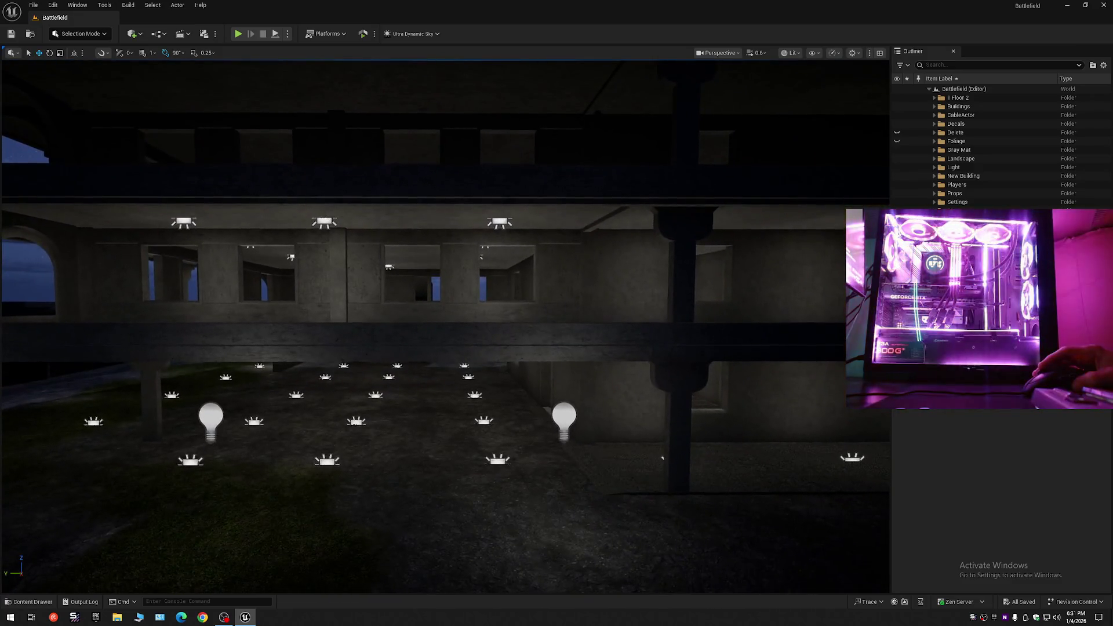
{"action": "key", "text": "w"}
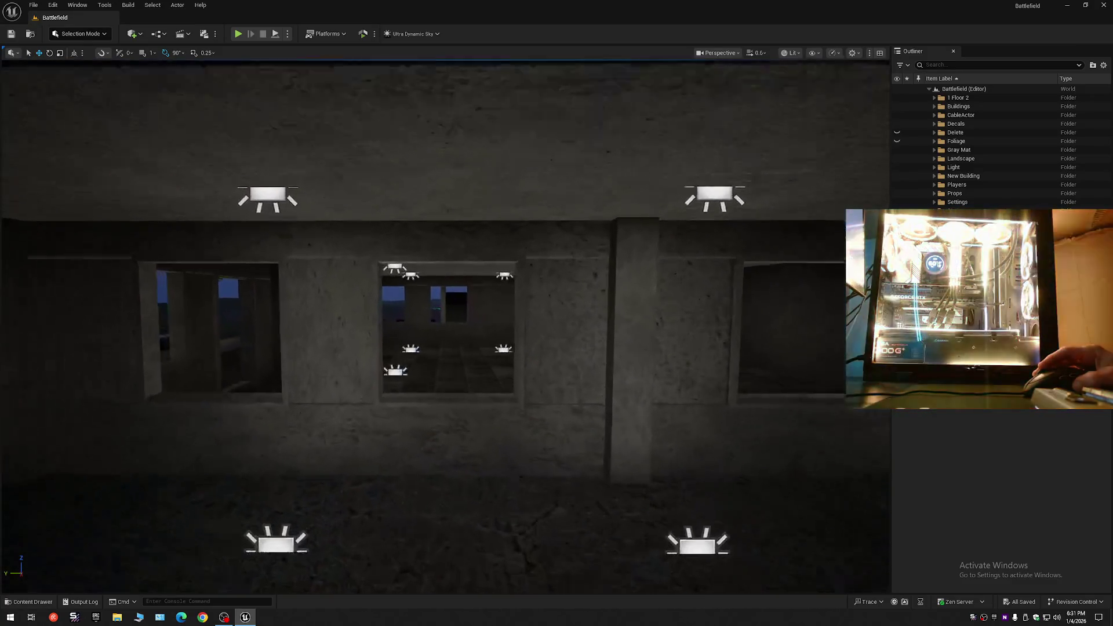
{"action": "key", "text": "w"}
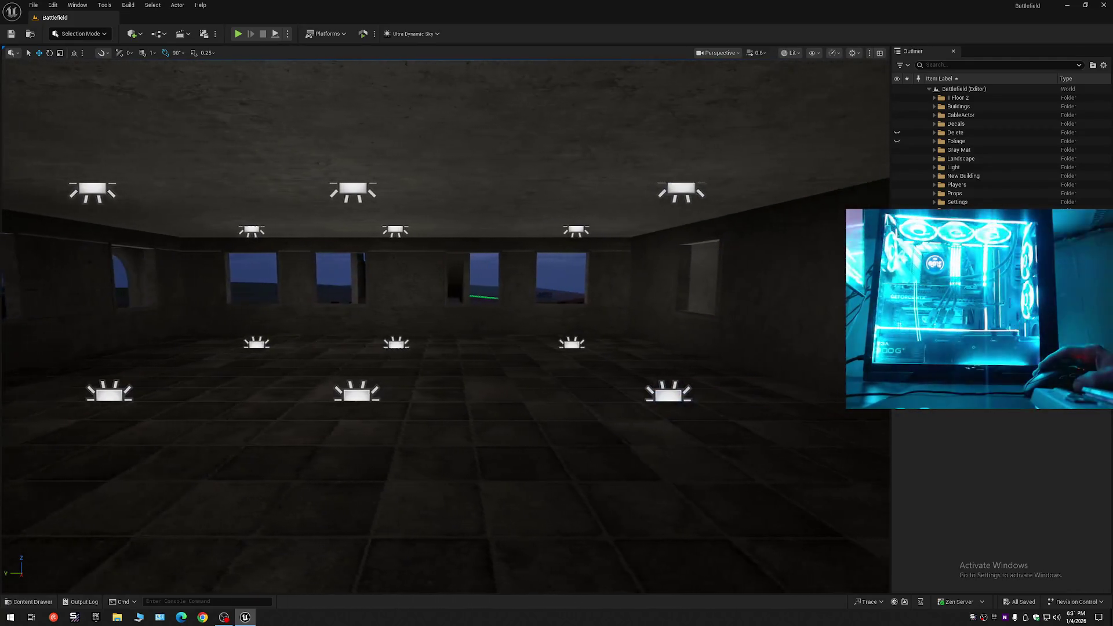
{"action": "key", "text": "w"}
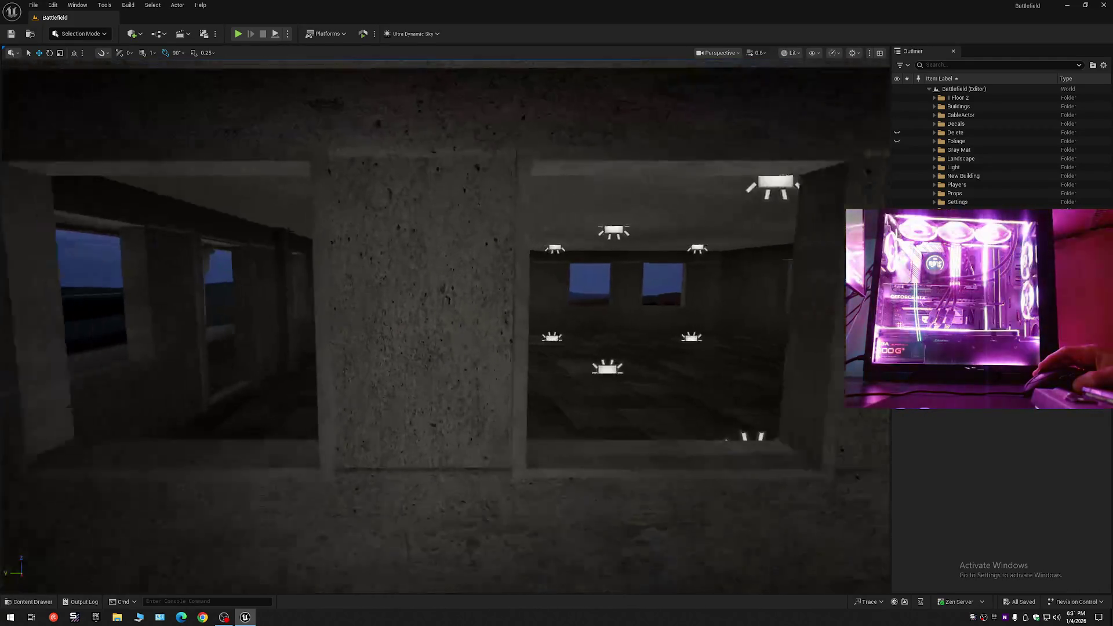
{"action": "key", "text": "w"}
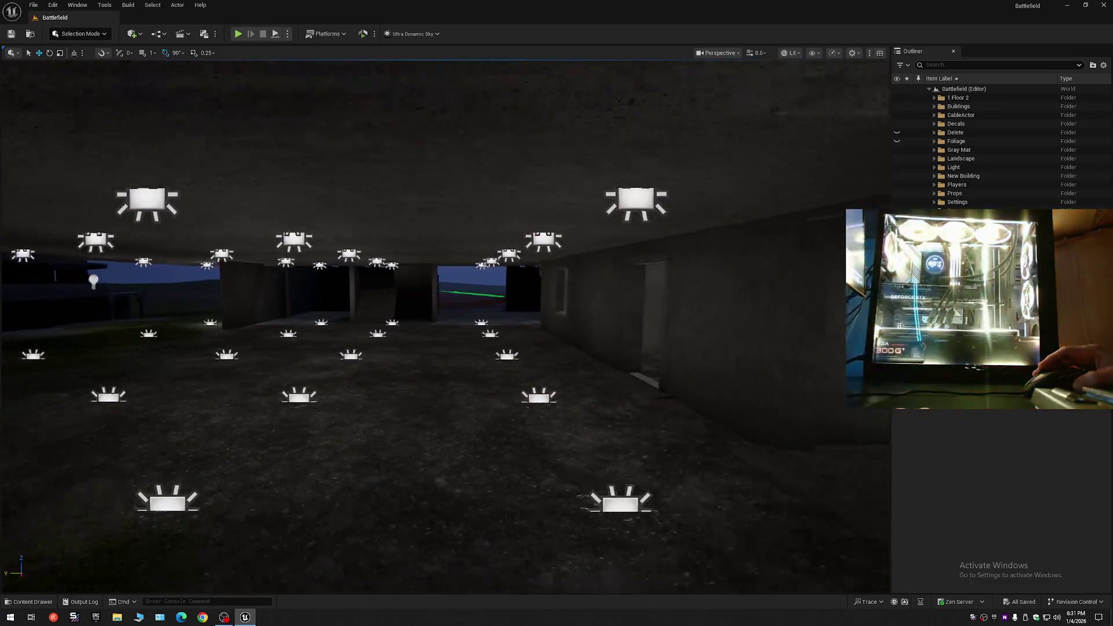
{"action": "key", "text": "s"}
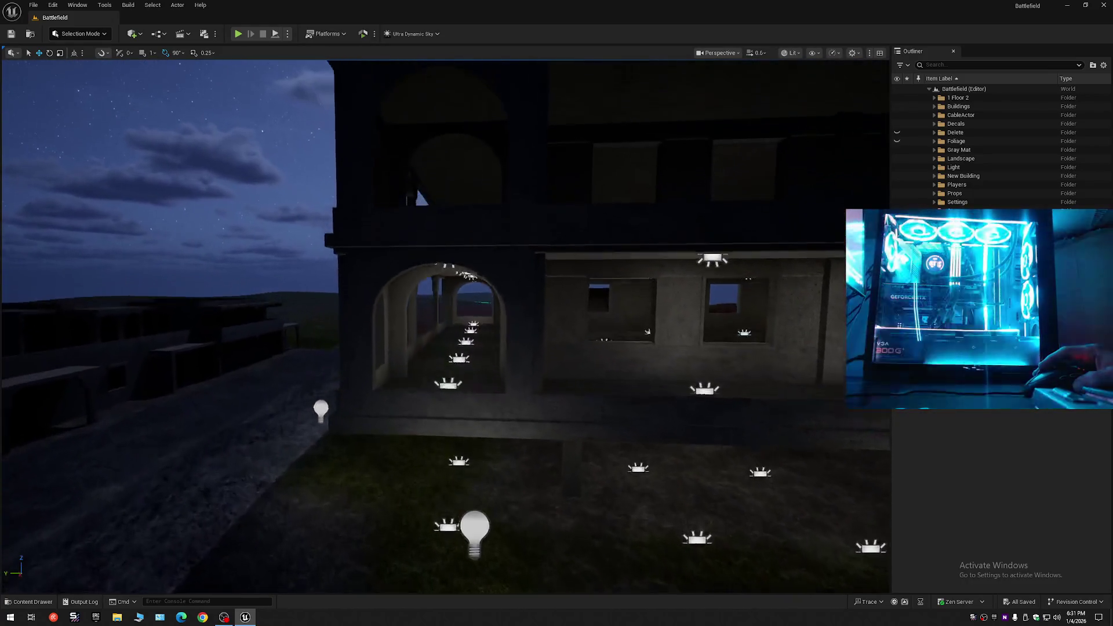
{"action": "key", "text": "w"}
Pull back to view the whole lit building and expand the Light folder.
{"action": "scroll", "coordinate": [445, 325], "scroll_direction": "up", "scroll_amount": 1}
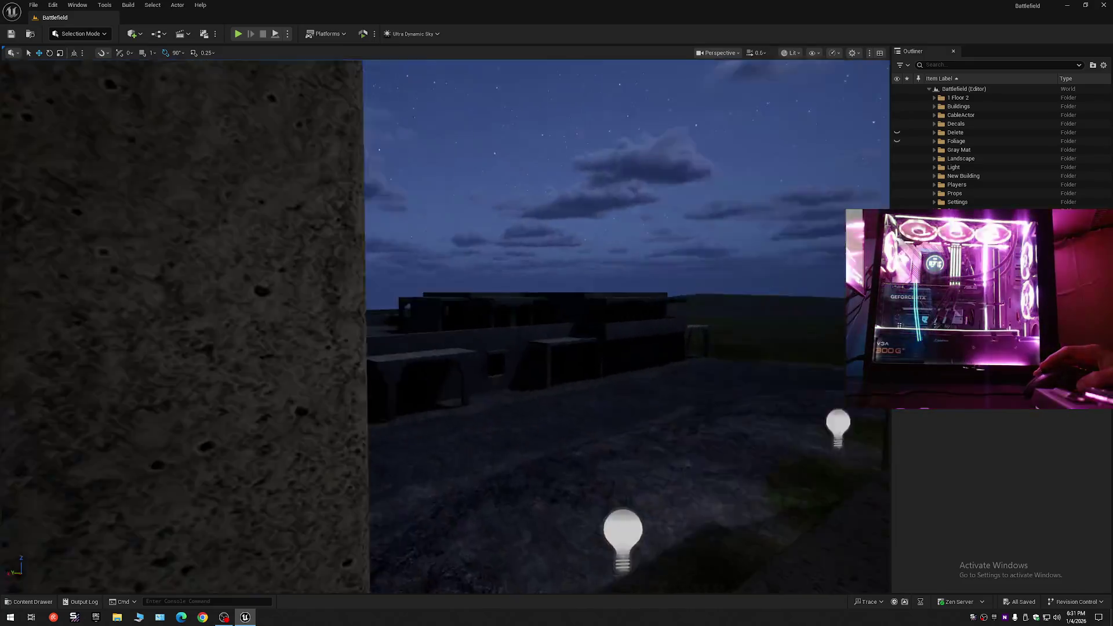
{"action": "key", "text": "w"}
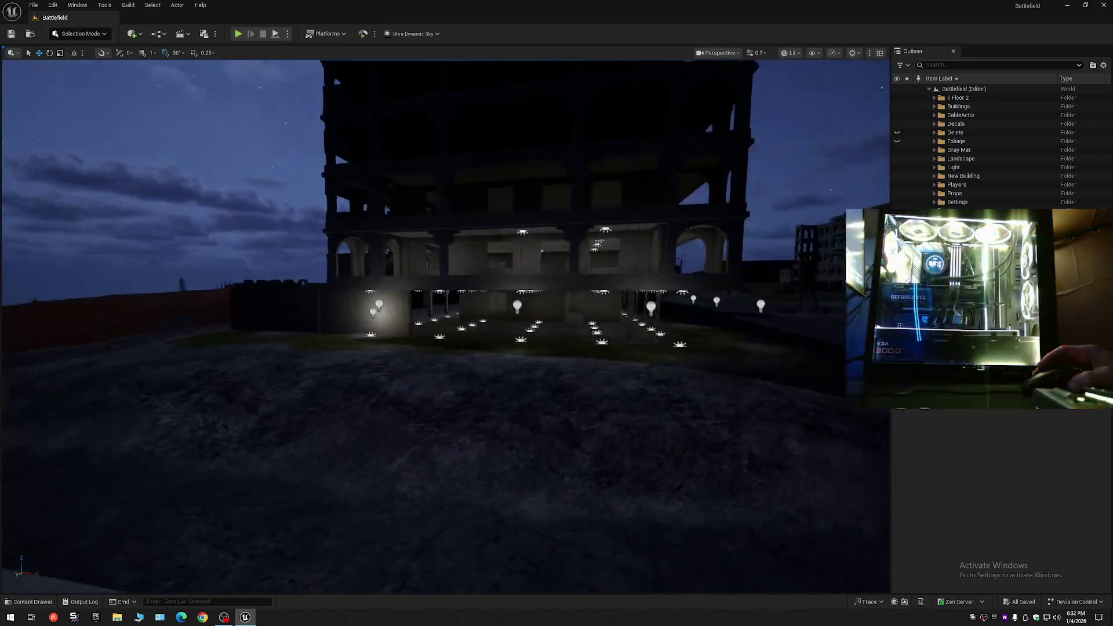
{"action": "key", "text": "w"}
{"action": "scroll", "coordinate": [445, 324], "scroll_direction": "up", "scroll_amount": 3}
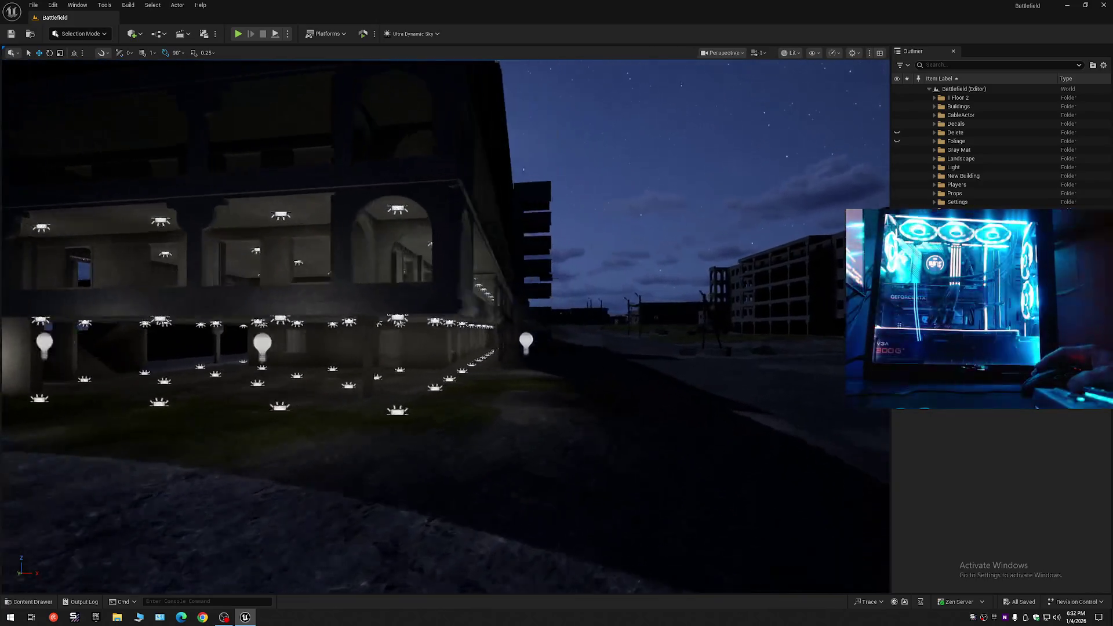
{"action": "key", "text": "s"}
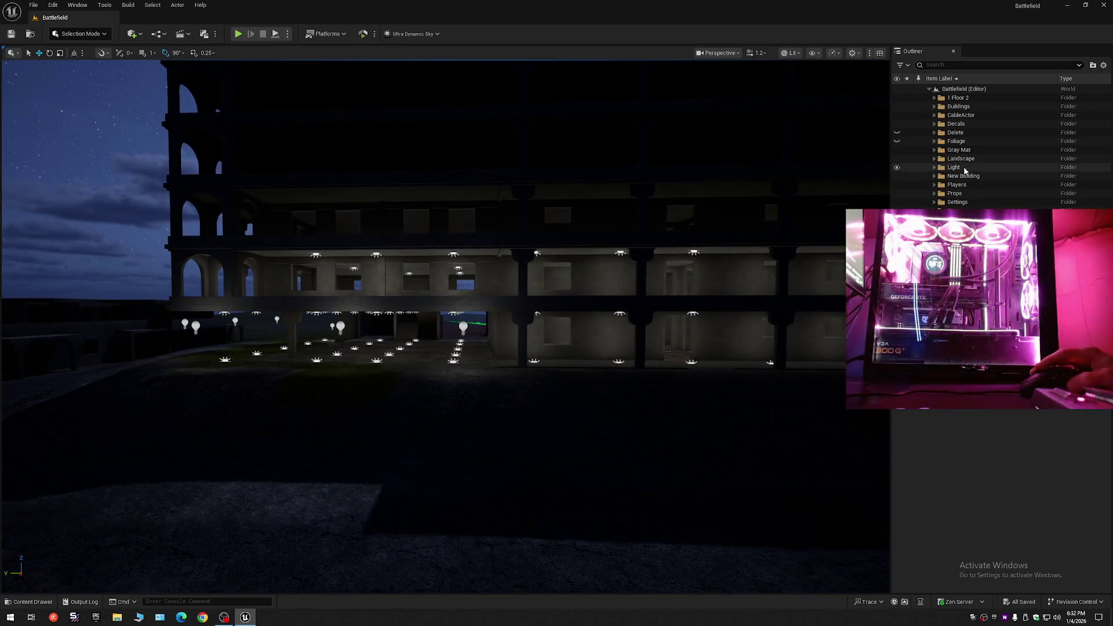
{"action": "left_click", "coordinate": [935, 168]}
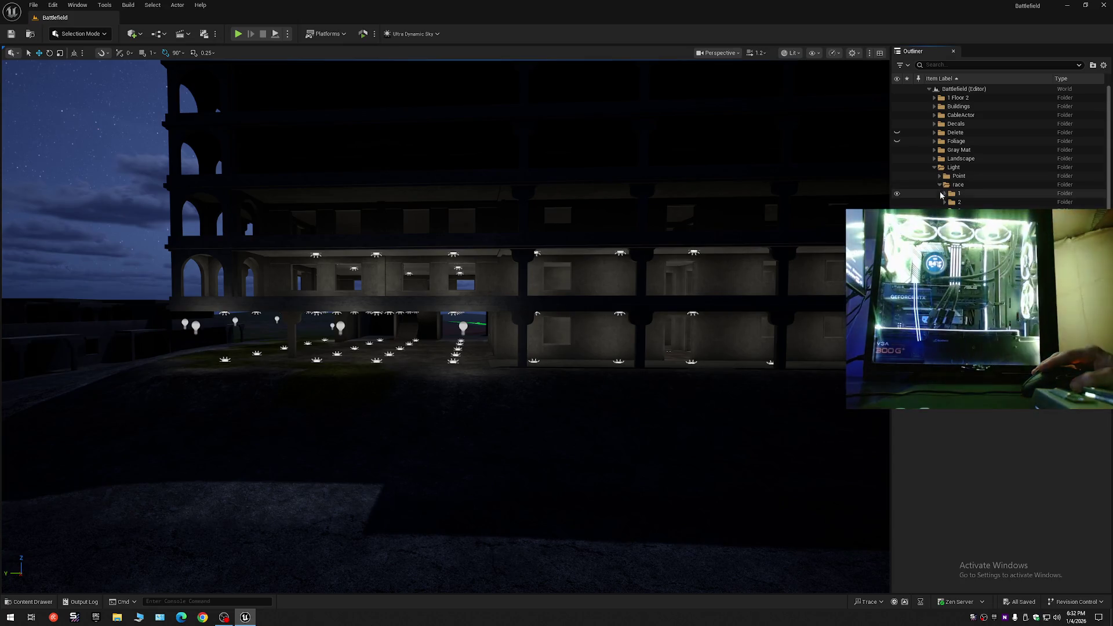
Expand race folder 2 and select RectLight350 through RectLight360.
{"action": "left_click", "coordinate": [945, 202]}
{"action": "left_click", "coordinate": [963, 211]}
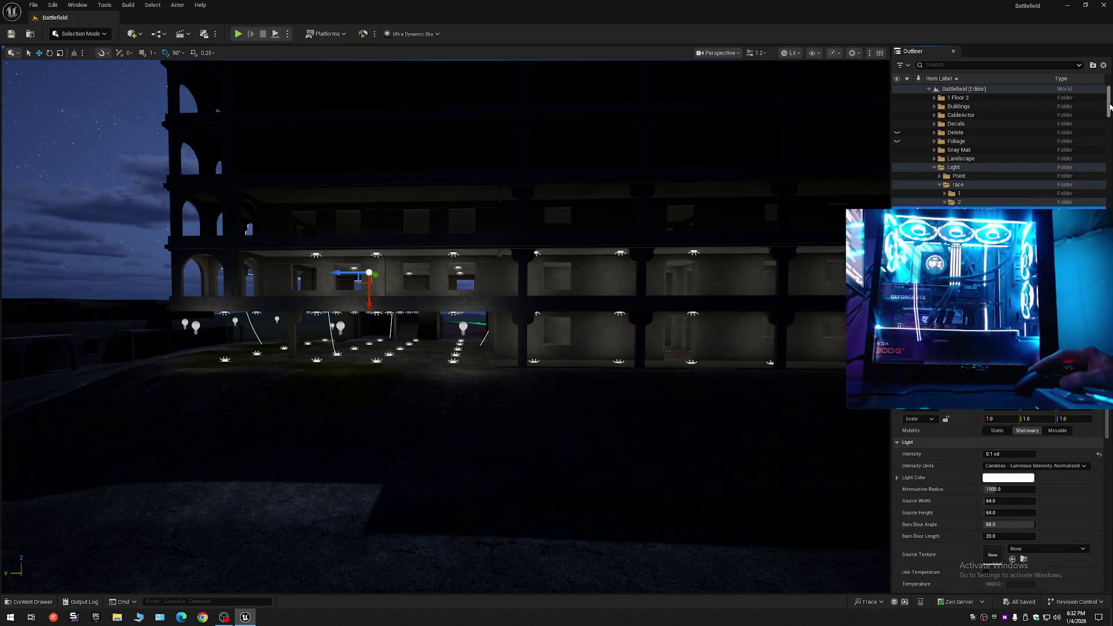
{"action": "left_click_drag", "start_coordinate": [1110, 107], "coordinate": [1110, 151]}
{"action": "left_click", "coordinate": [980, 180], "text": "shift"}
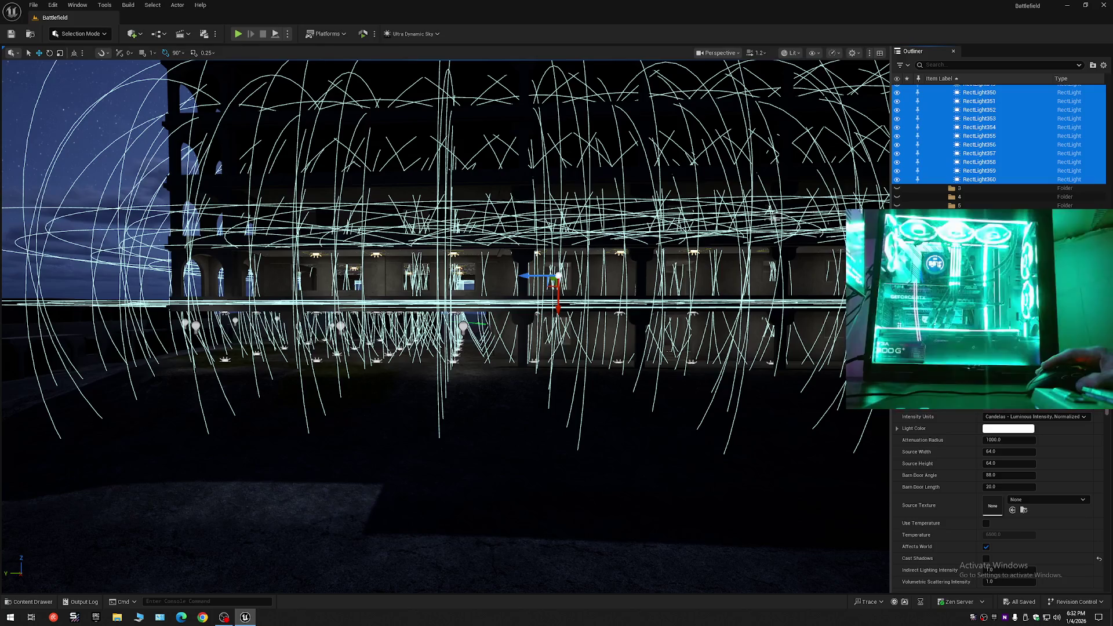
{"action": "mouse_move", "coordinate": [645, 294]}
{"action": "left_mouse_down"}
{"action": "mouse_move", "coordinate": [645, 336]}
{"action": "mouse_move", "coordinate": [645, 226]}
{"action": "mouse_move", "coordinate": [636, 296]}
{"action": "left_mouse_up"}
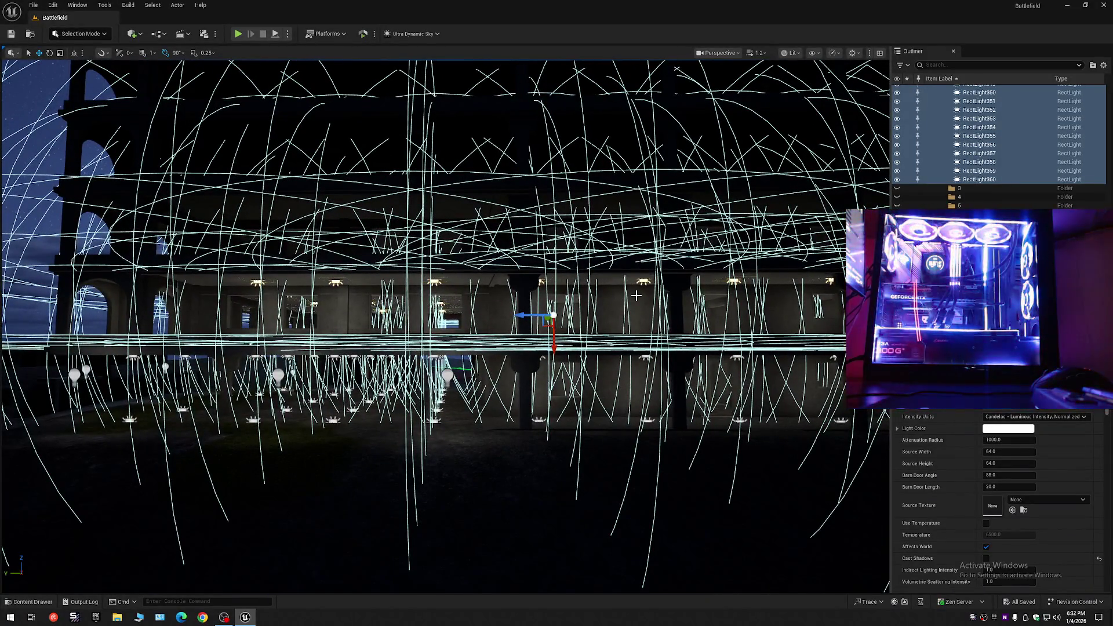
Duplicate the selected rect lights and move them into Light > race > 2.
{"action": "key", "text": "ctrl+d"}
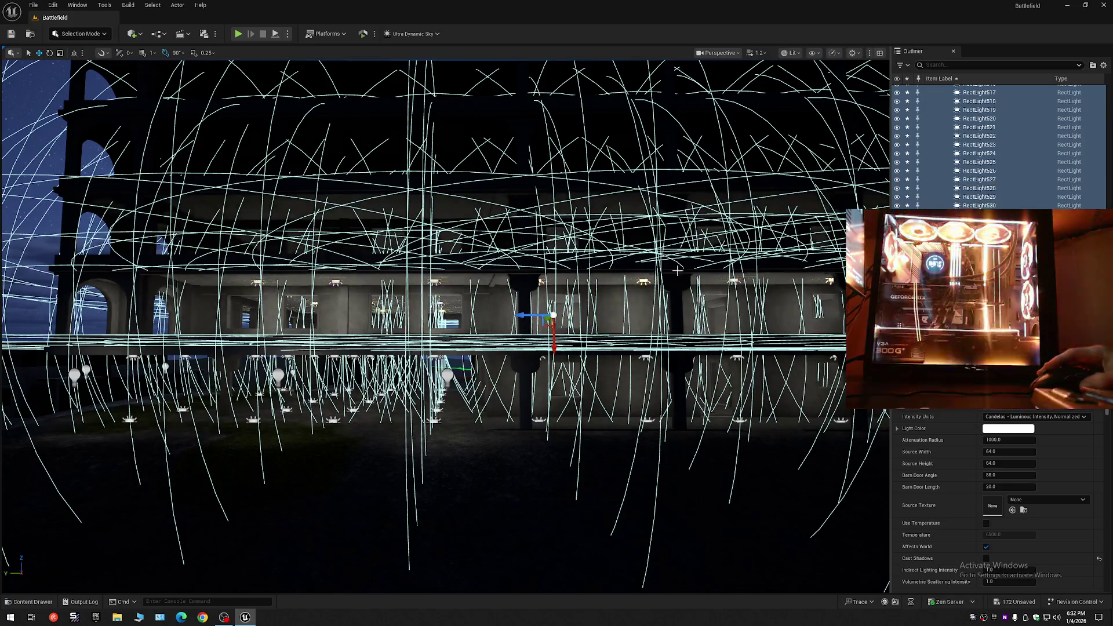
{"action": "right_click", "coordinate": [991, 170]}
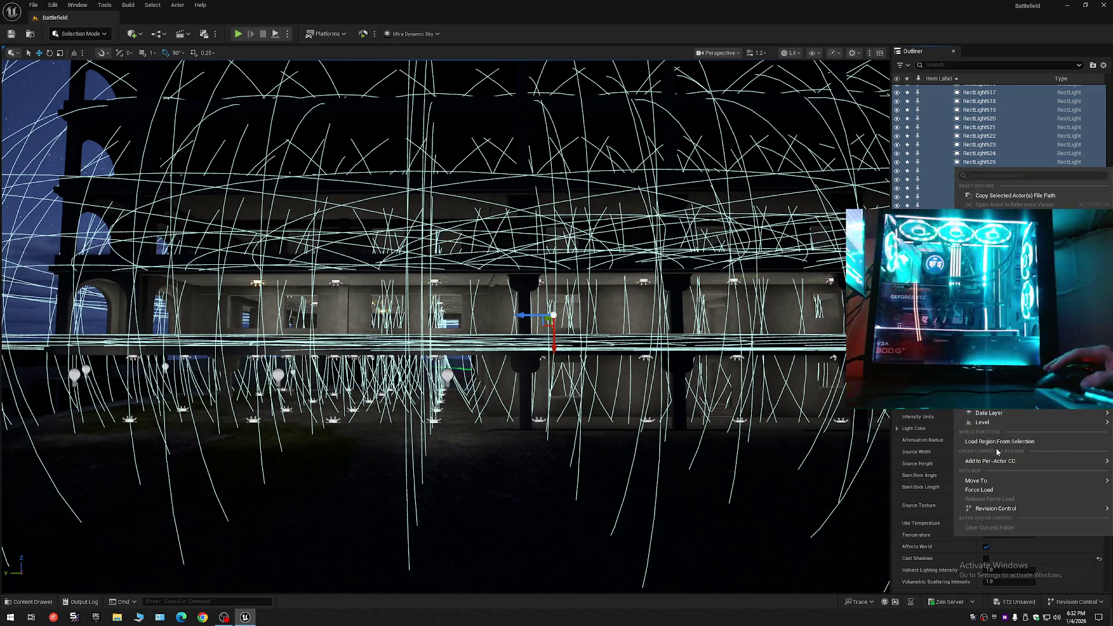
{"action": "mouse_move", "coordinate": [984, 482]}
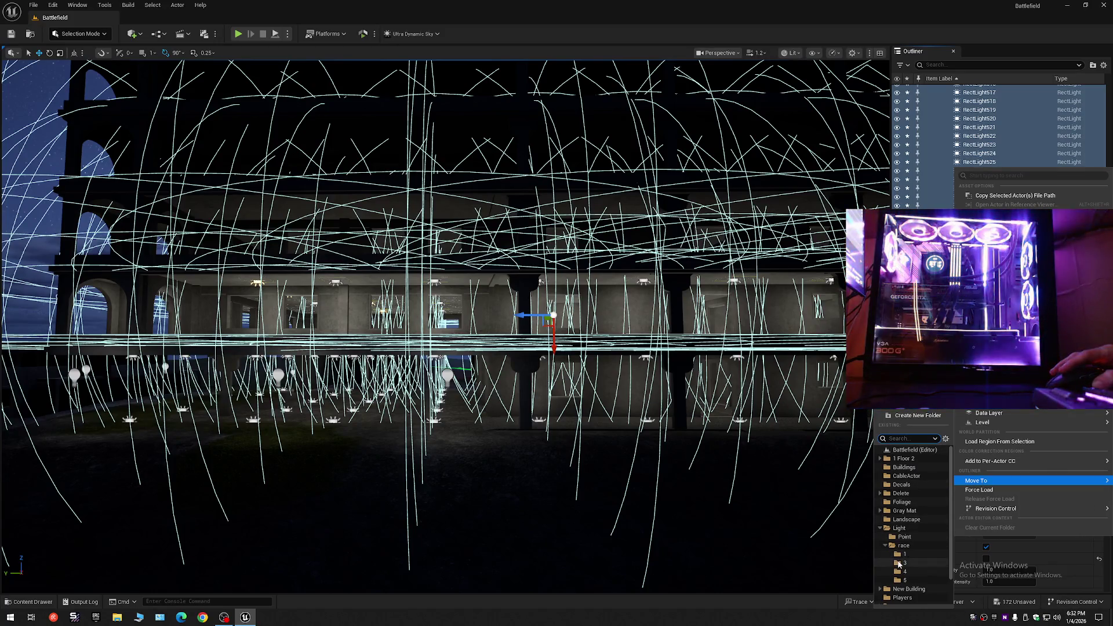
{"action": "left_click", "coordinate": [905, 564]}
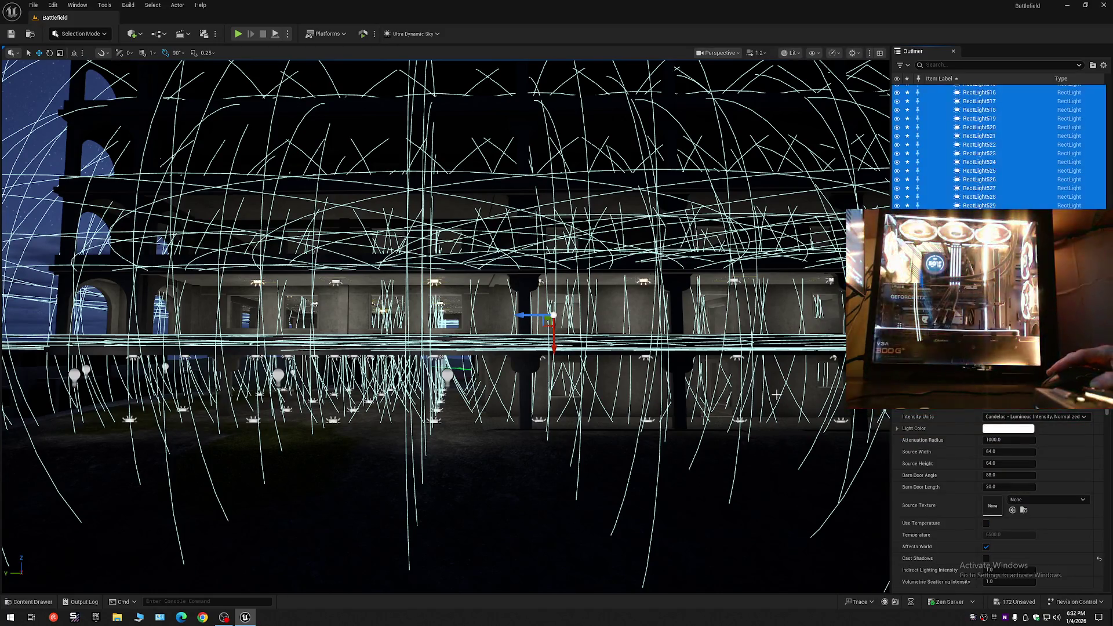
{"action": "mouse_move", "coordinate": [748, 319]}
{"action": "left_mouse_down"}
{"action": "mouse_move", "coordinate": [748, 250]}
{"action": "mouse_move", "coordinate": [371, 345]}
{"action": "mouse_move", "coordinate": [440, 334]}
{"action": "left_mouse_up"}
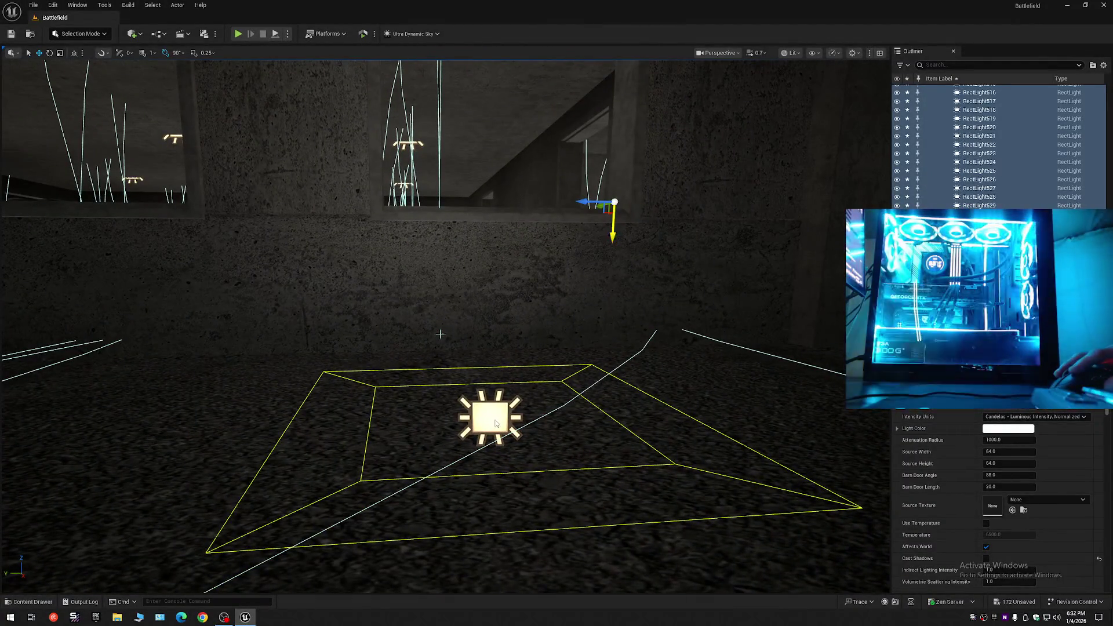
Select the rect light lying on the ground and view it from floor level.
{"action": "left_click", "coordinate": [491, 417]}
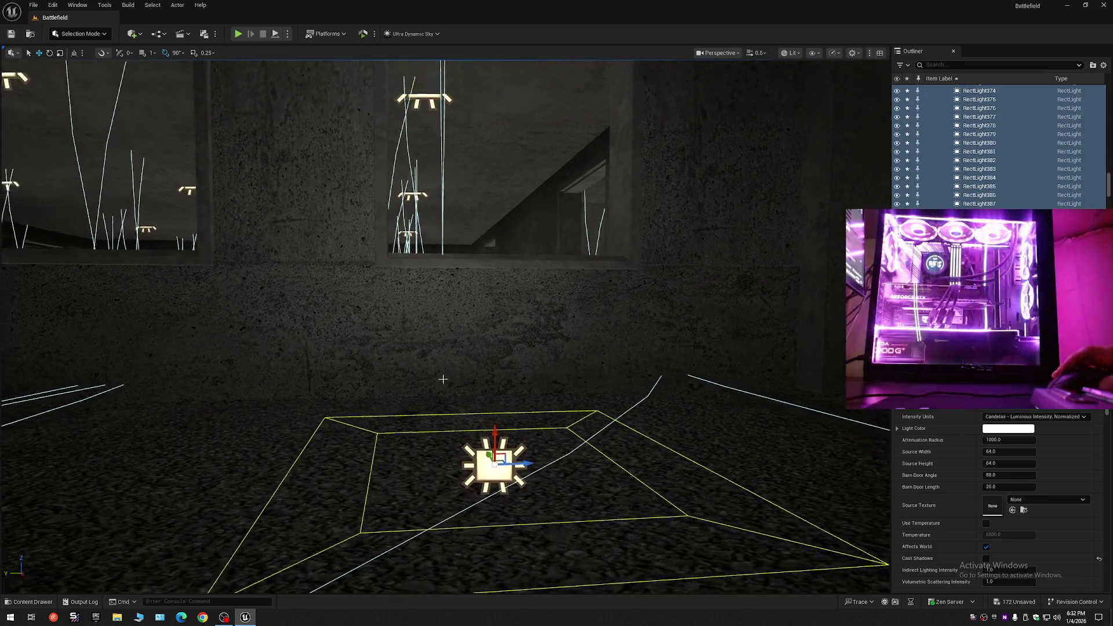
{"action": "left_click_drag", "start_coordinate": [443, 379], "coordinate": [443, 412]}
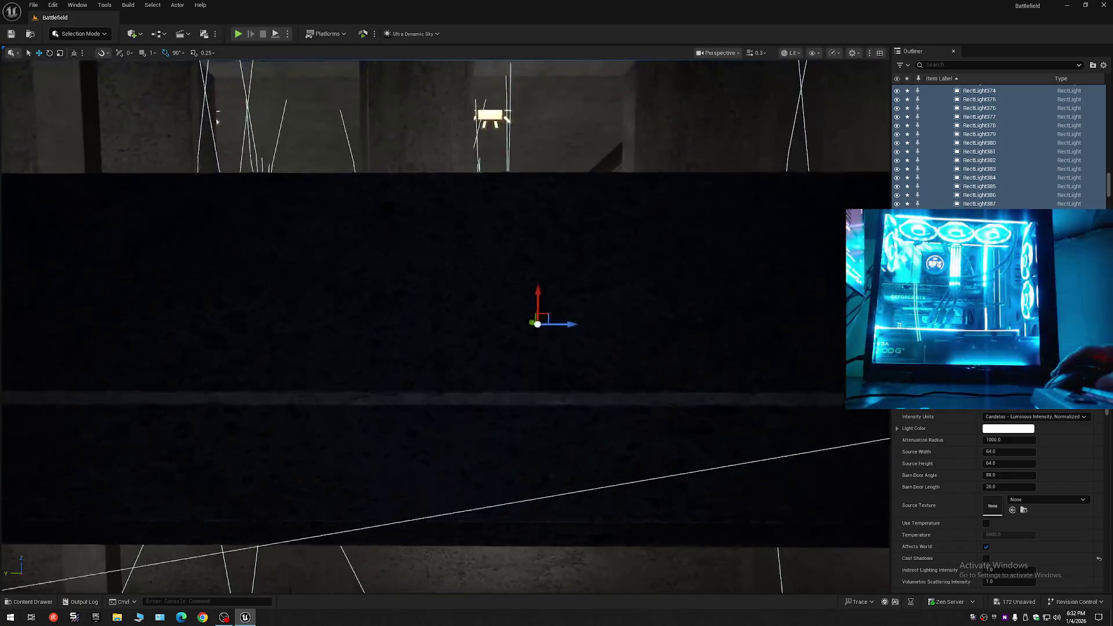
{"action": "scroll", "coordinate": [445, 327], "scroll_direction": "down", "scroll_amount": 5}
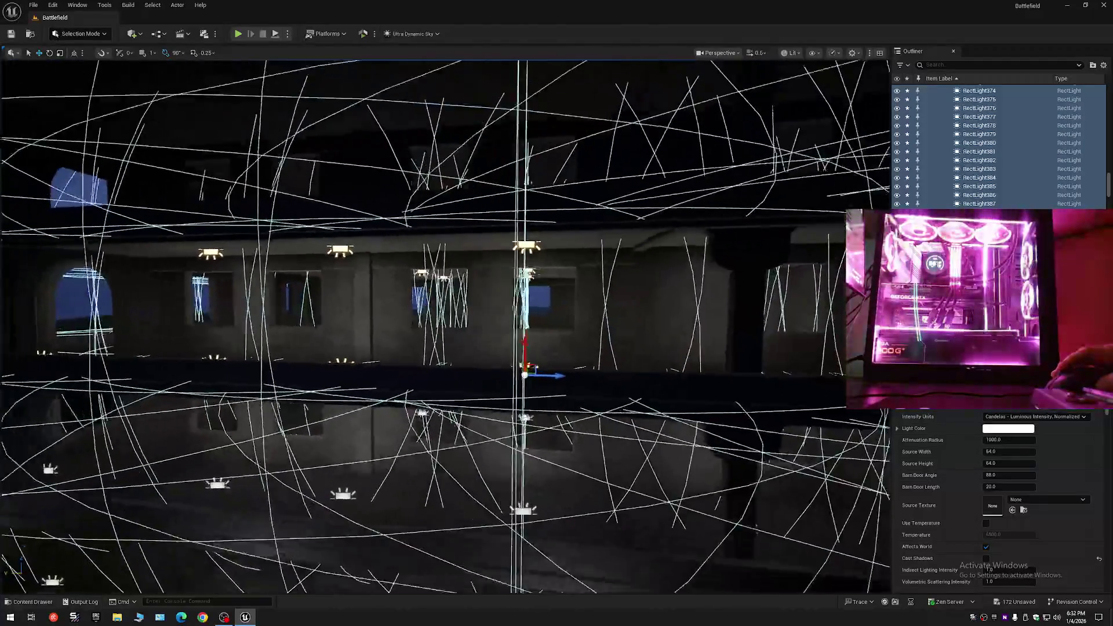
{"action": "scroll", "coordinate": [445, 327], "scroll_direction": "up", "scroll_amount": 5}
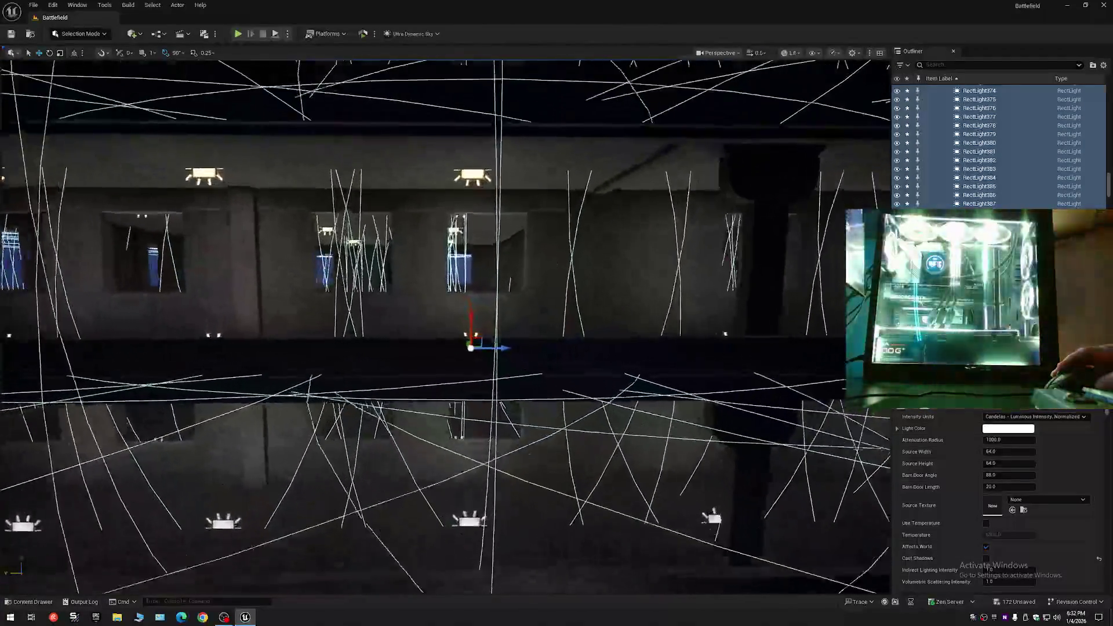
{"action": "scroll", "coordinate": [445, 327], "scroll_direction": "up", "scroll_amount": 3}
{"action": "scroll", "coordinate": [478, 343], "scroll_direction": "down", "scroll_amount": 5}
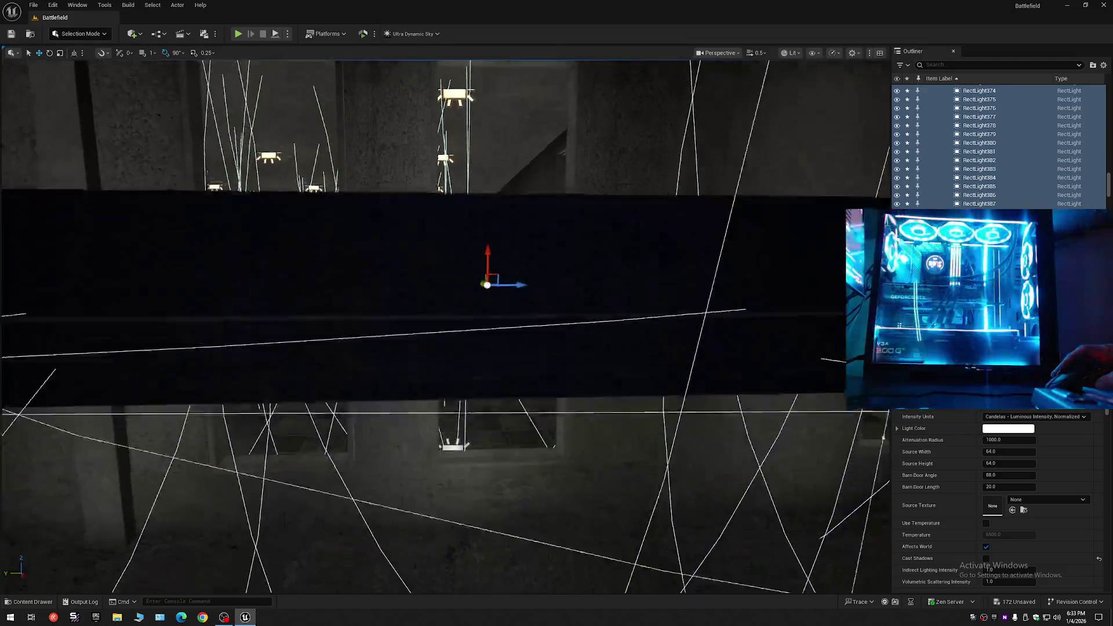
Inspect floor lights RectLight212, RectLight57, RectLight40 and RectLight58.
{"action": "left_click", "coordinate": [534, 426]}
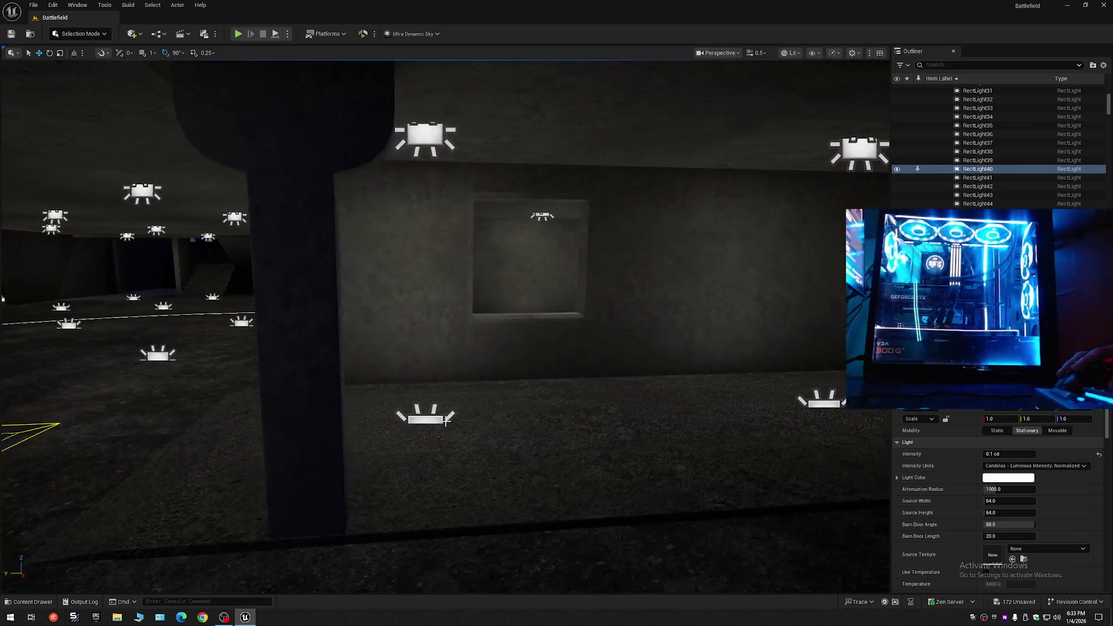
{"action": "left_click", "coordinate": [427, 410]}
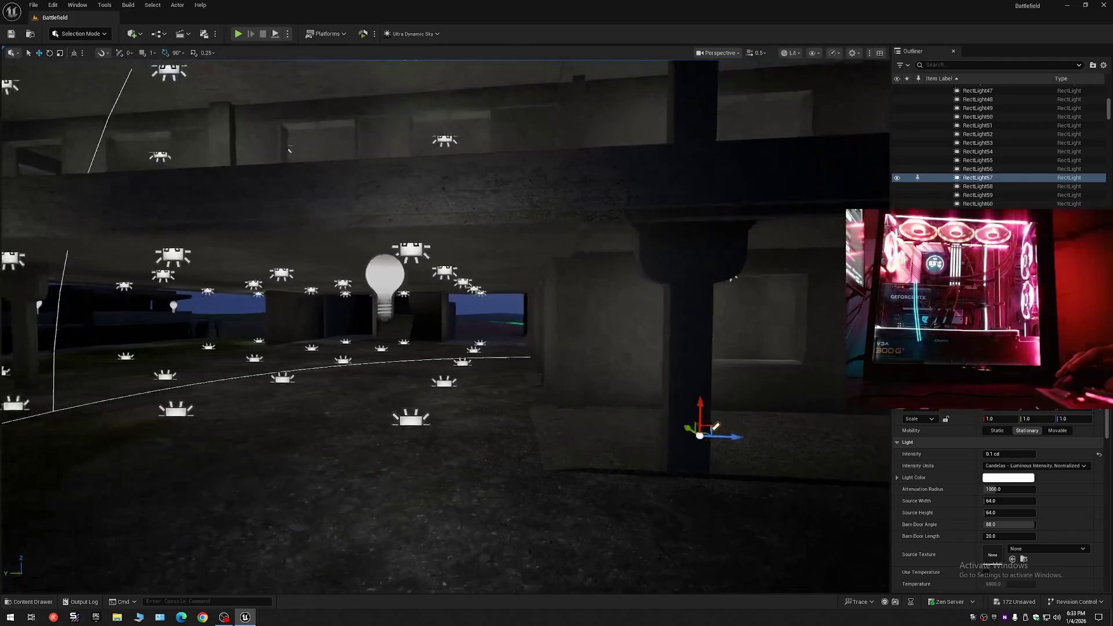
{"action": "left_click", "coordinate": [484, 439]}
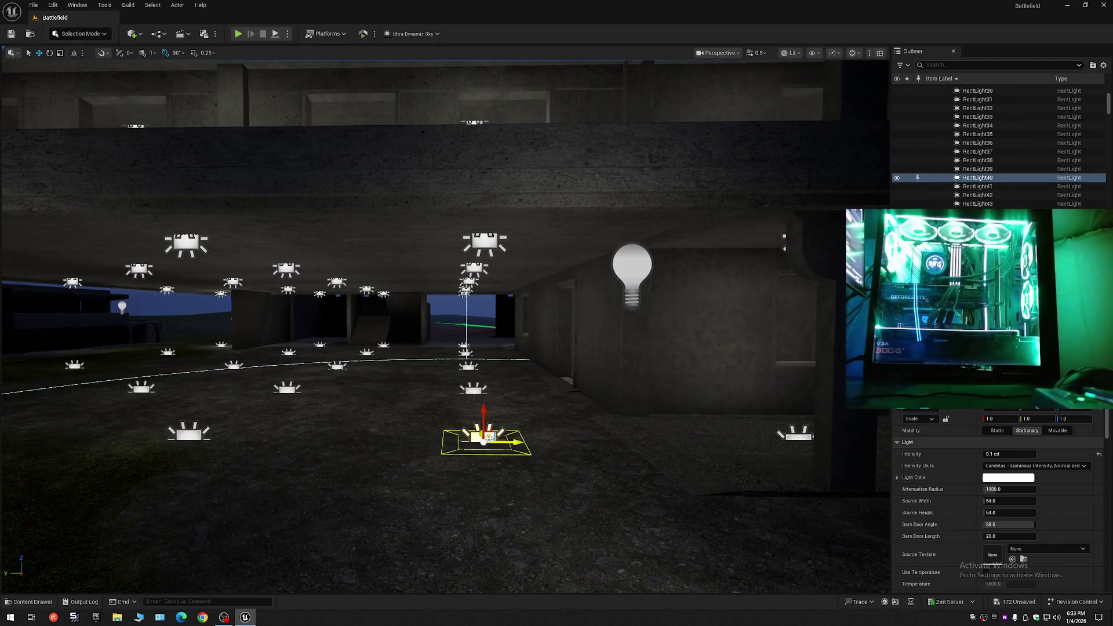
{"action": "key", "text": "d"}
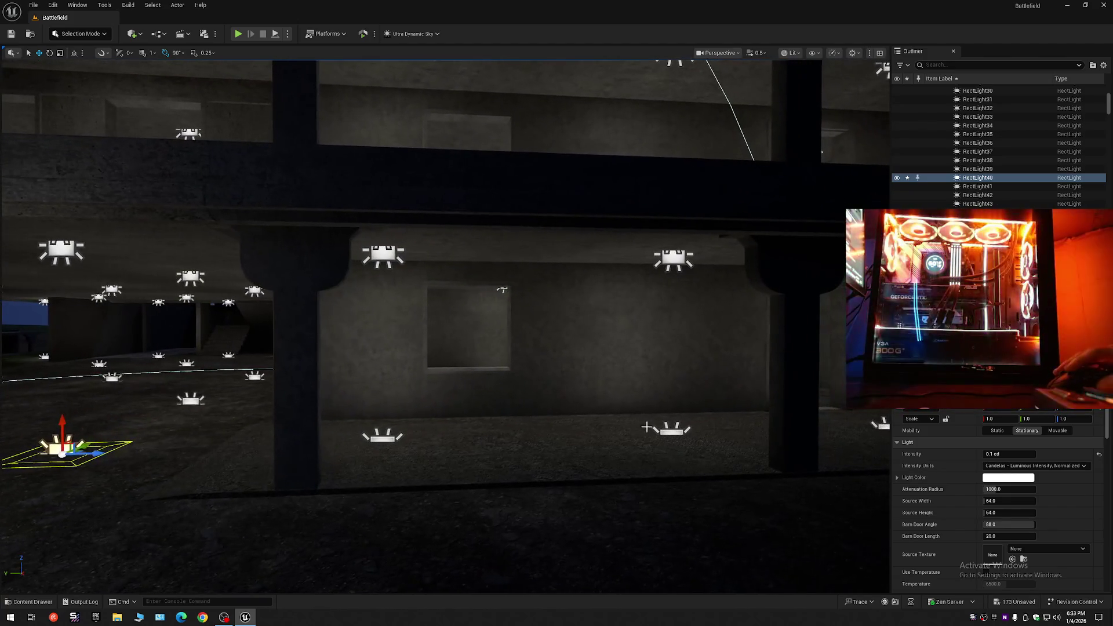
{"action": "left_click", "coordinate": [672, 430]}
Inspect RectLight229 by the wall, then clear the selection.
{"action": "key", "text": "w"}
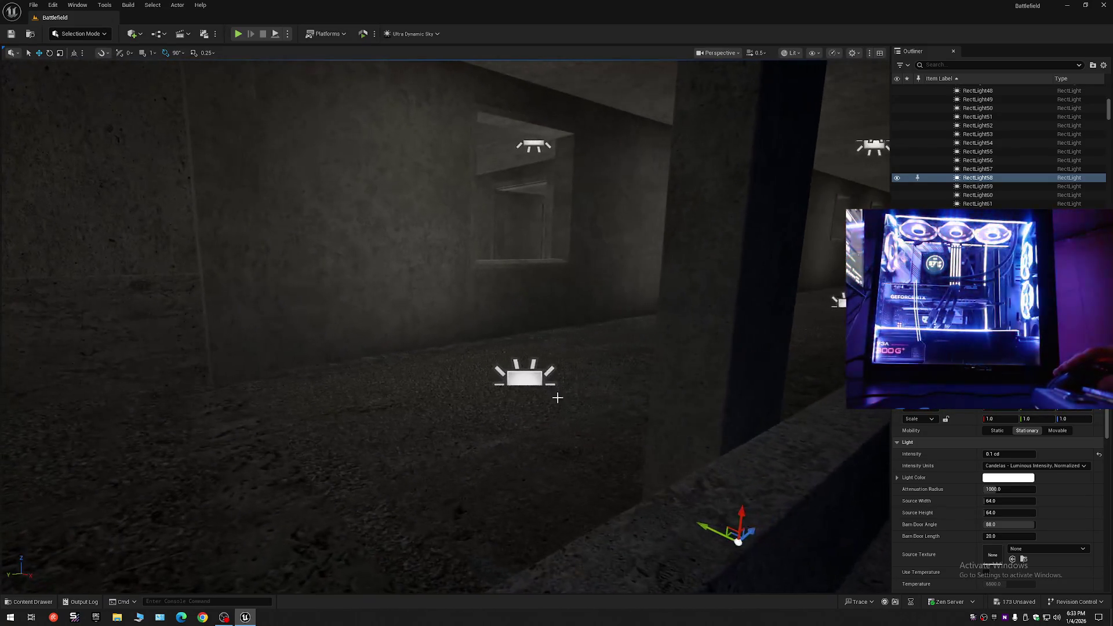
{"action": "left_click", "coordinate": [522, 374]}
{"action": "key", "text": "s"}
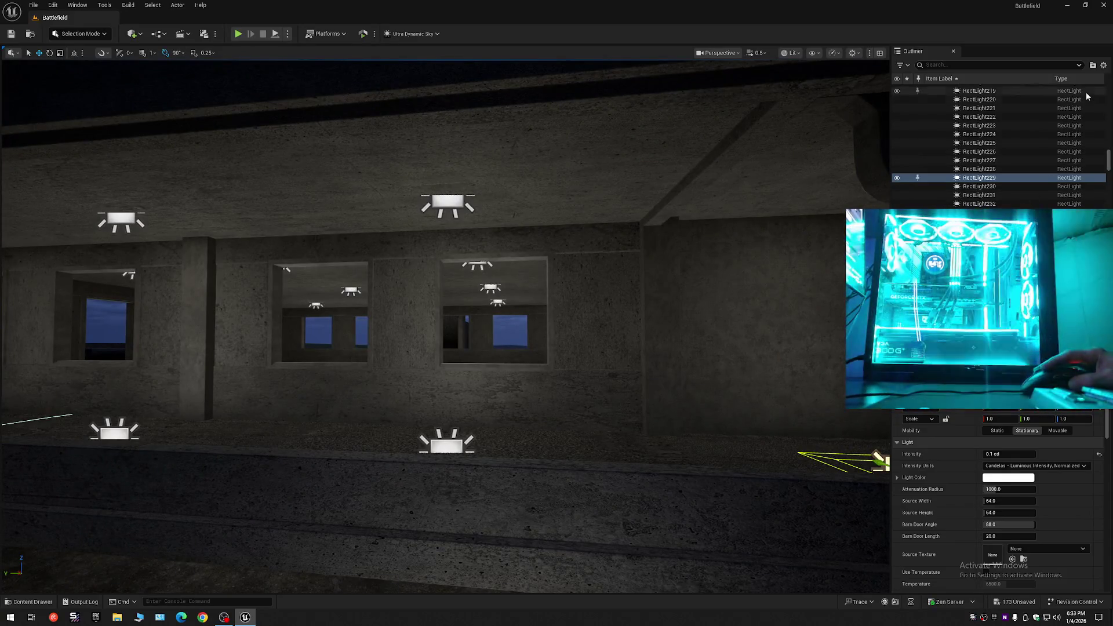
{"action": "scroll", "coordinate": [985, 116], "scroll_direction": "up", "scroll_amount": 15}
{"action": "left_click", "coordinate": [930, 89]}
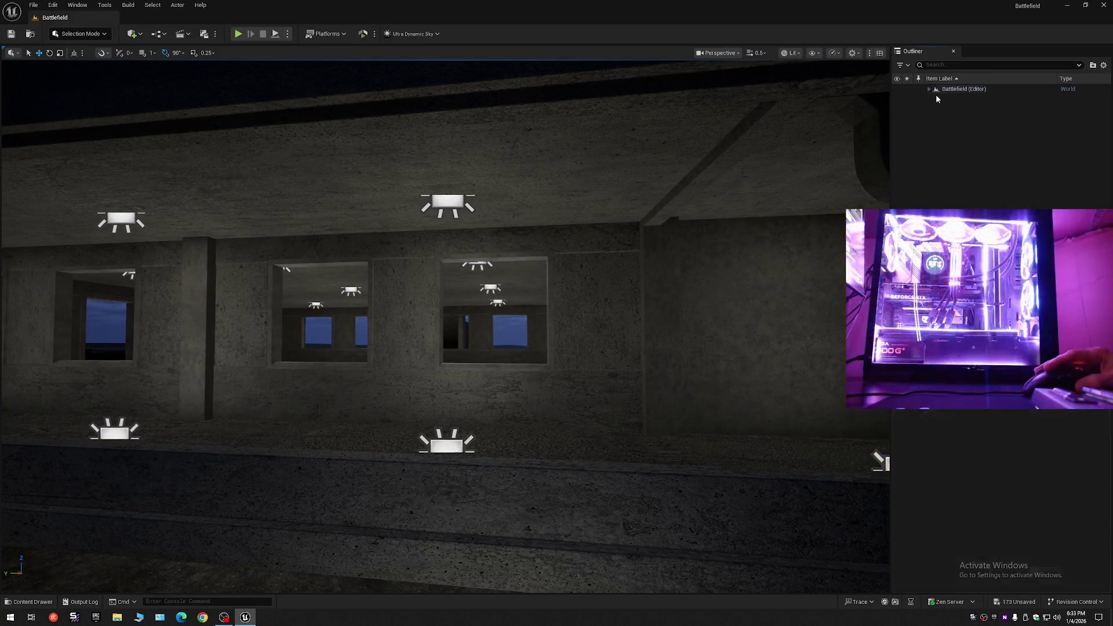
Expand Light > race and select its rect lights through RectLight532.
{"action": "left_click", "coordinate": [929, 89]}
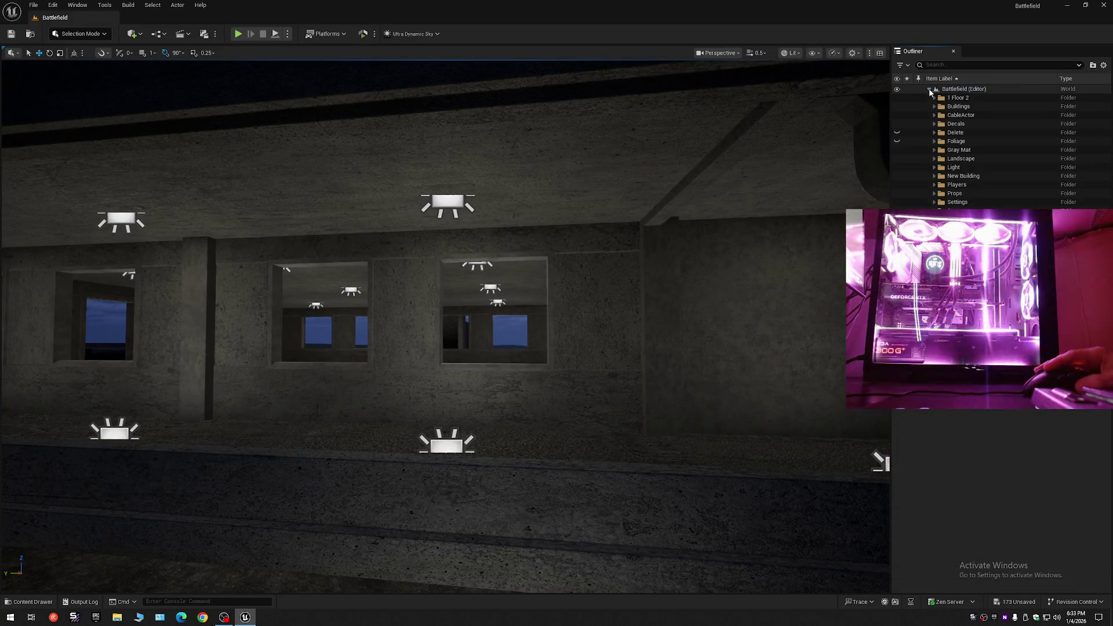
{"action": "left_click", "coordinate": [934, 167]}
{"action": "left_click", "coordinate": [940, 184]}
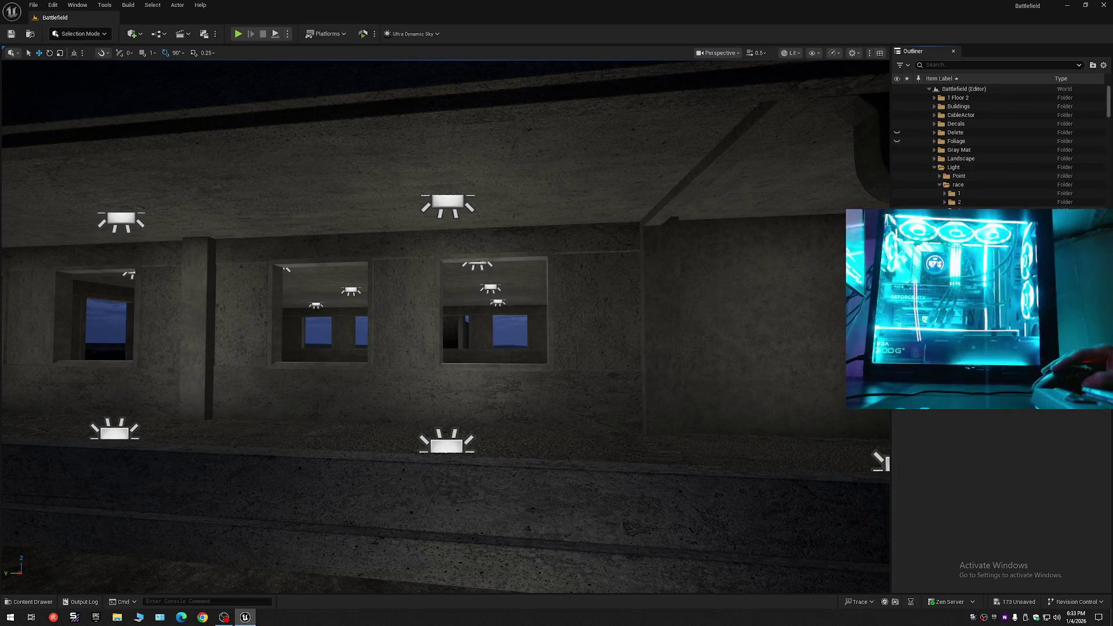
{"action": "left_click", "coordinate": [959, 184]}
{"action": "left_click_drag", "start_coordinate": [1108, 104], "coordinate": [1107, 168]}
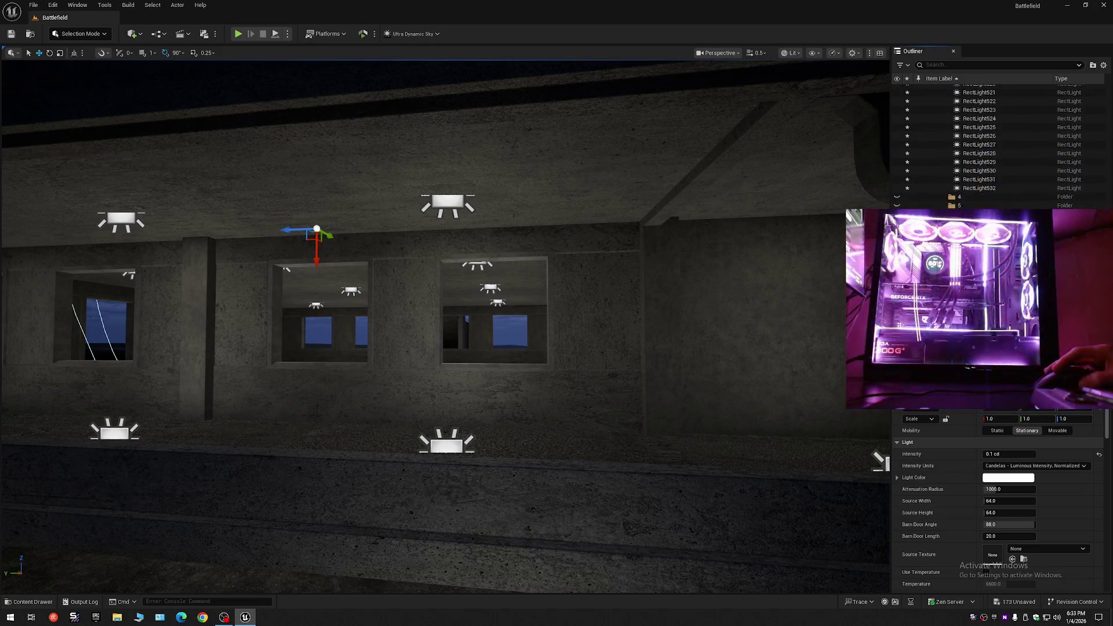
{"action": "left_click", "coordinate": [979, 188], "text": "shift"}
Fly into the lit room toward a window and select RectLight197 on the floor.
{"action": "mouse_move", "coordinate": [445, 325]}
{"action": "left_mouse_down"}
{"action": "mouse_move", "coordinate": [441, 279]}
{"action": "mouse_move", "coordinate": [400, 282]}
{"action": "mouse_move", "coordinate": [383, 266]}
{"action": "left_mouse_up"}
{"action": "scroll", "coordinate": [389, 272], "scroll_direction": "down", "scroll_amount": 1}
{"action": "key", "text": "w"}
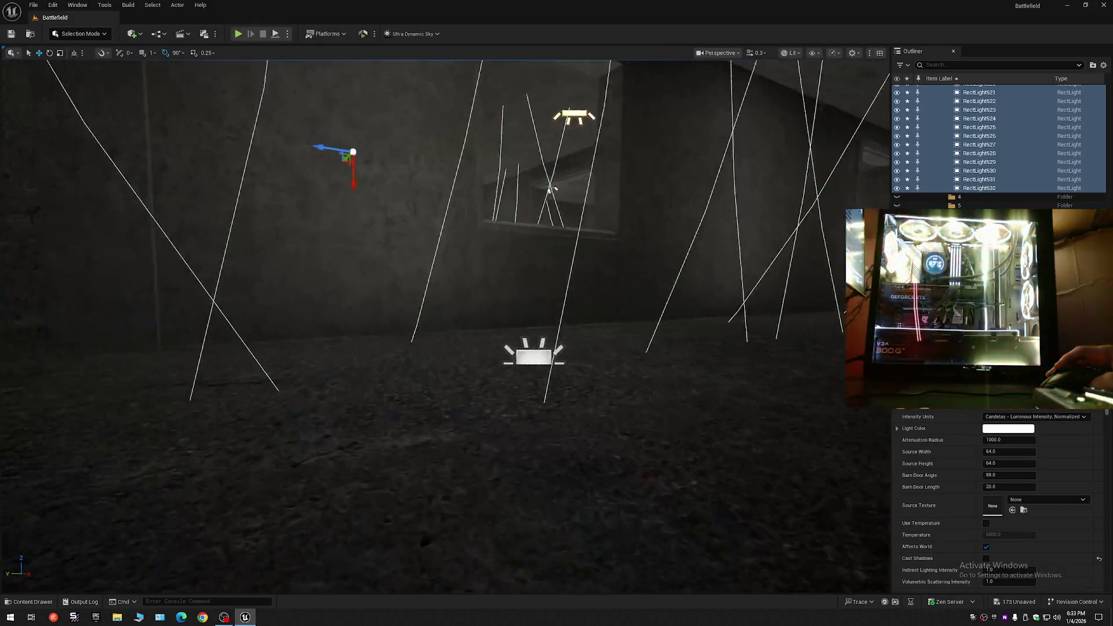
{"action": "key", "text": "w"}
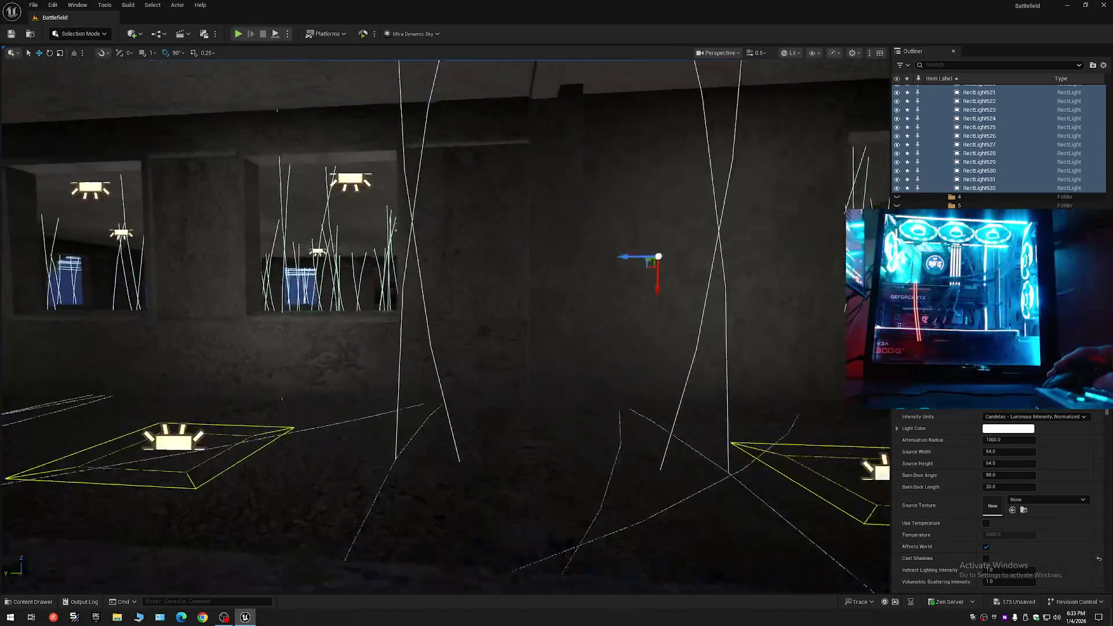
{"action": "key", "text": "w"}
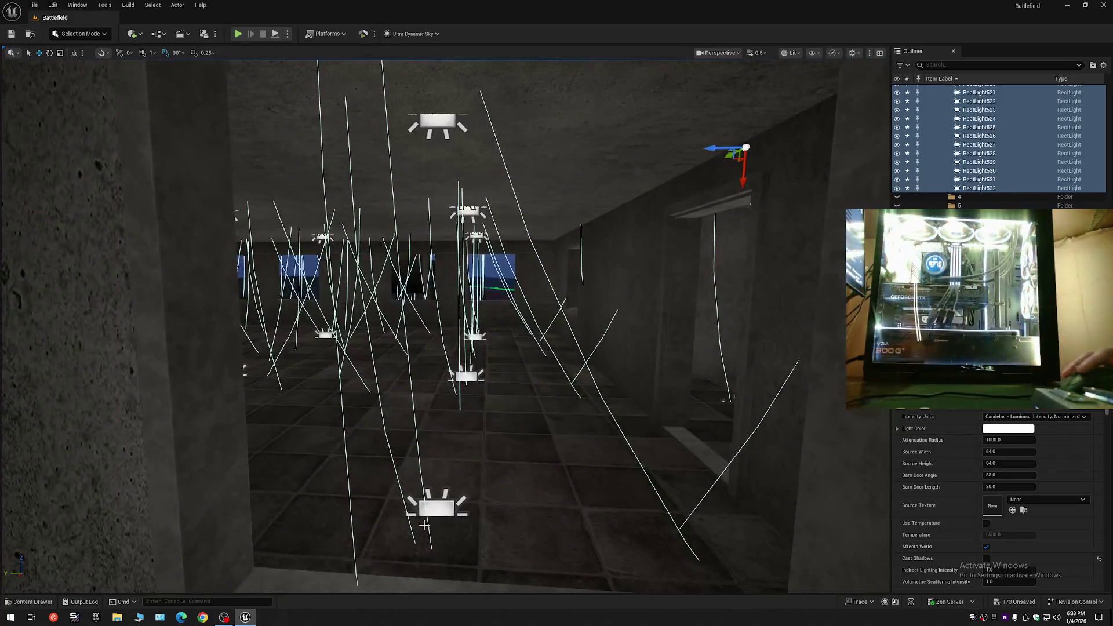
{"action": "left_click", "coordinate": [432, 511]}
Check RectLight197 from floor level and undo its accidental snap to the floor.
{"action": "scroll", "coordinate": [474, 441], "scroll_direction": "down", "scroll_amount": 2}
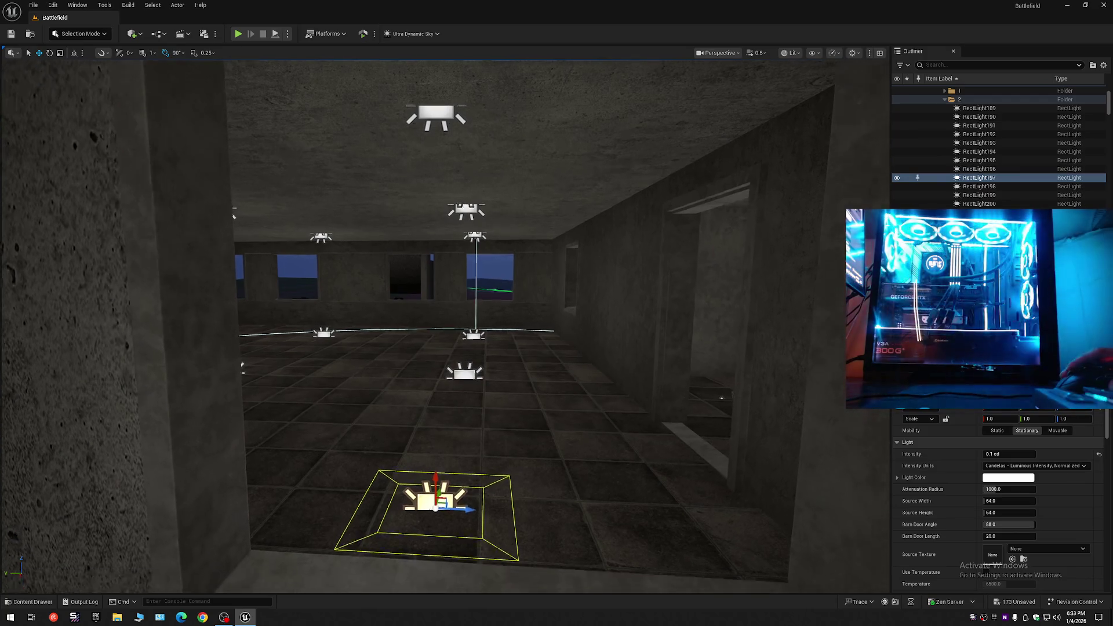
{"action": "key", "text": "w"}
{"action": "scroll", "coordinate": [441, 325], "scroll_direction": "up", "scroll_amount": 1}
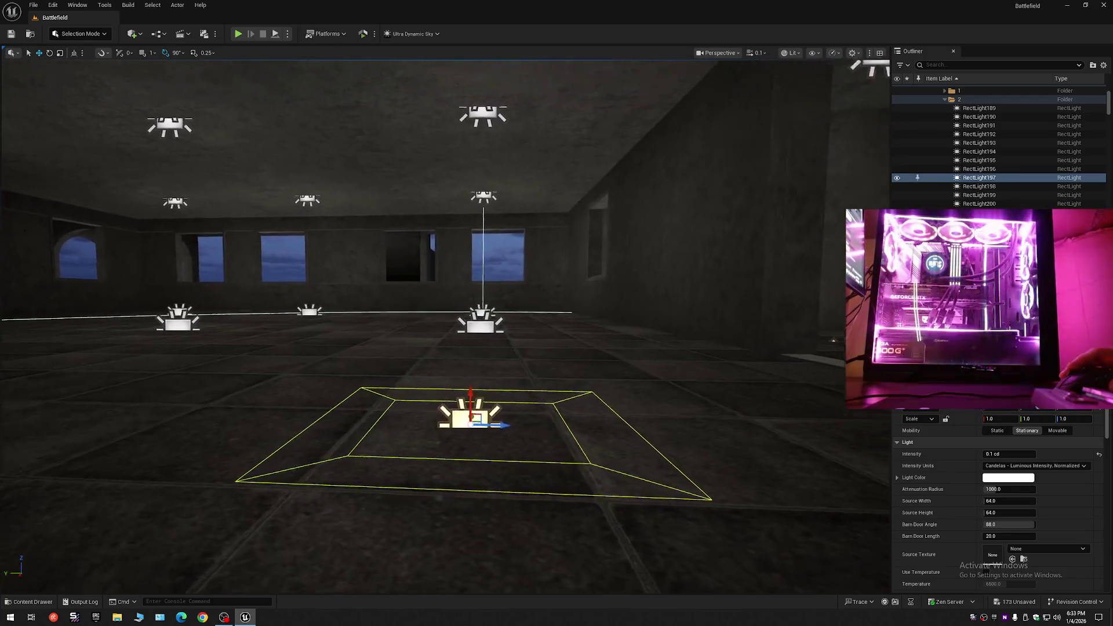
{"action": "key", "text": "q"}
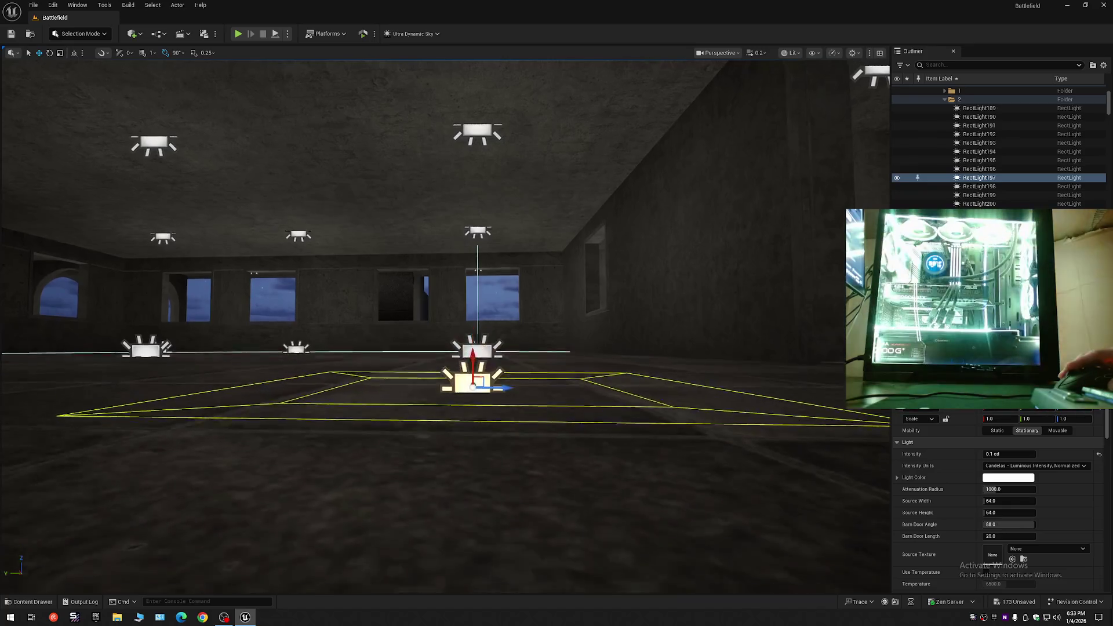
{"action": "key", "text": "e"}
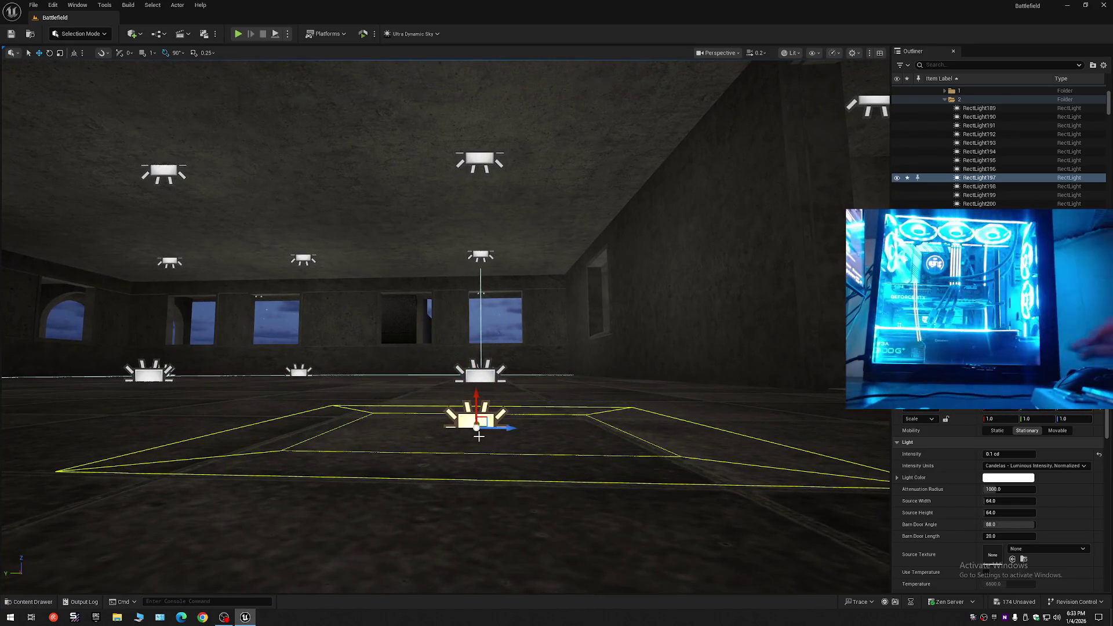
{"action": "left_click_drag", "start_coordinate": [295, 363], "coordinate": [220, 365]}
{"action": "mouse_move", "coordinate": [500, 406]}
{"action": "left_mouse_down"}
{"action": "mouse_move", "coordinate": [501, 432]}
{"action": "mouse_move", "coordinate": [484, 429]}
{"action": "mouse_move", "coordinate": [508, 425]}
{"action": "left_mouse_up"}
{"action": "key", "text": "ctrl+z"}
{"action": "left_click", "coordinate": [508, 425]}
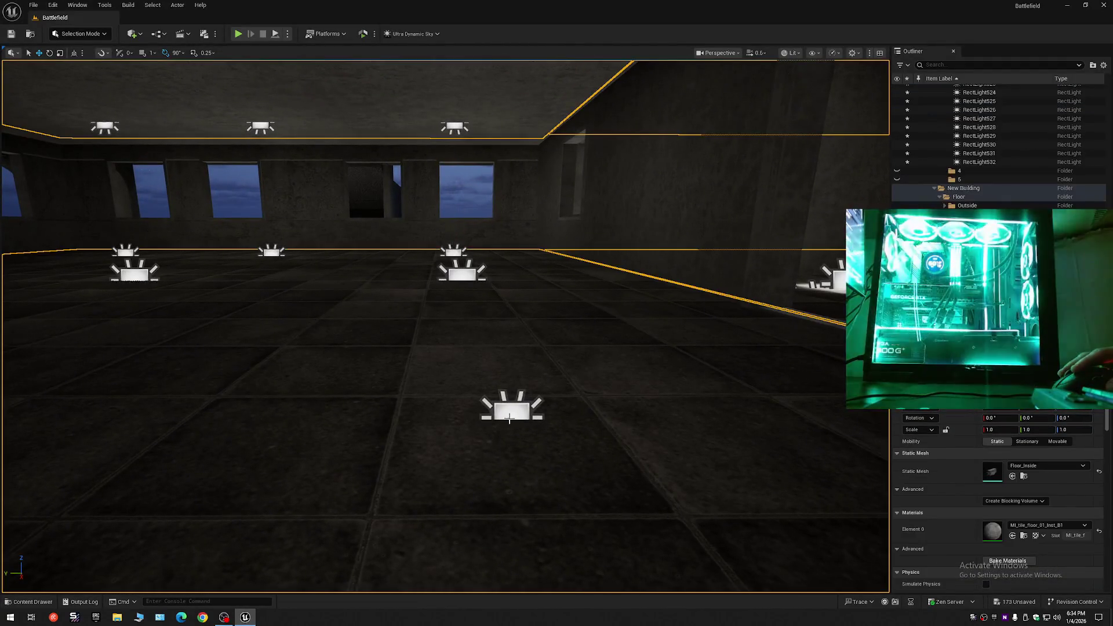
Nudge a floor light slightly downward, then undo its floor snap.
{"action": "left_click", "coordinate": [509, 415]}
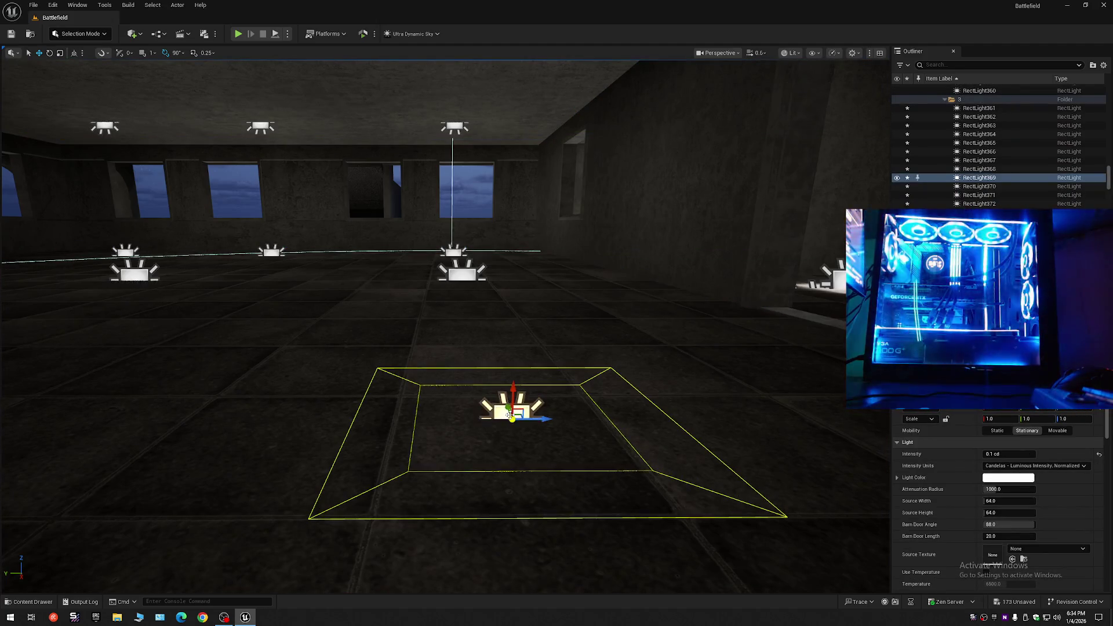
{"action": "left_click_drag", "start_coordinate": [509, 415], "coordinate": [505, 409]}
{"action": "key", "text": "ctrl+z"}
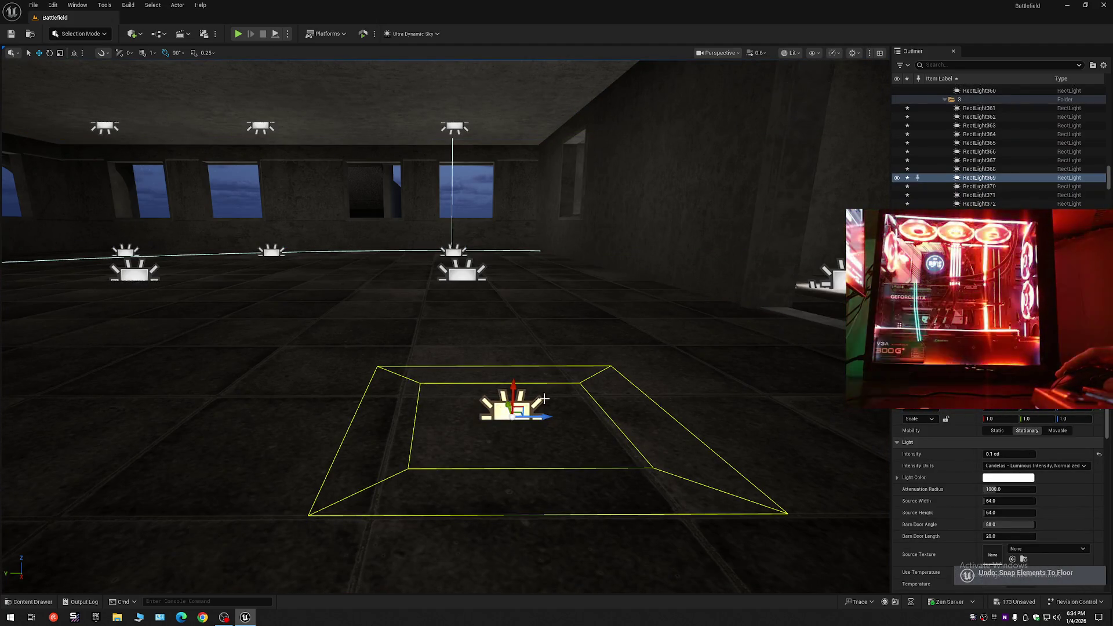
Select the rect lights up to RectLight532 and move the view toward the floor lights.
{"action": "left_click", "coordinate": [997, 112]}
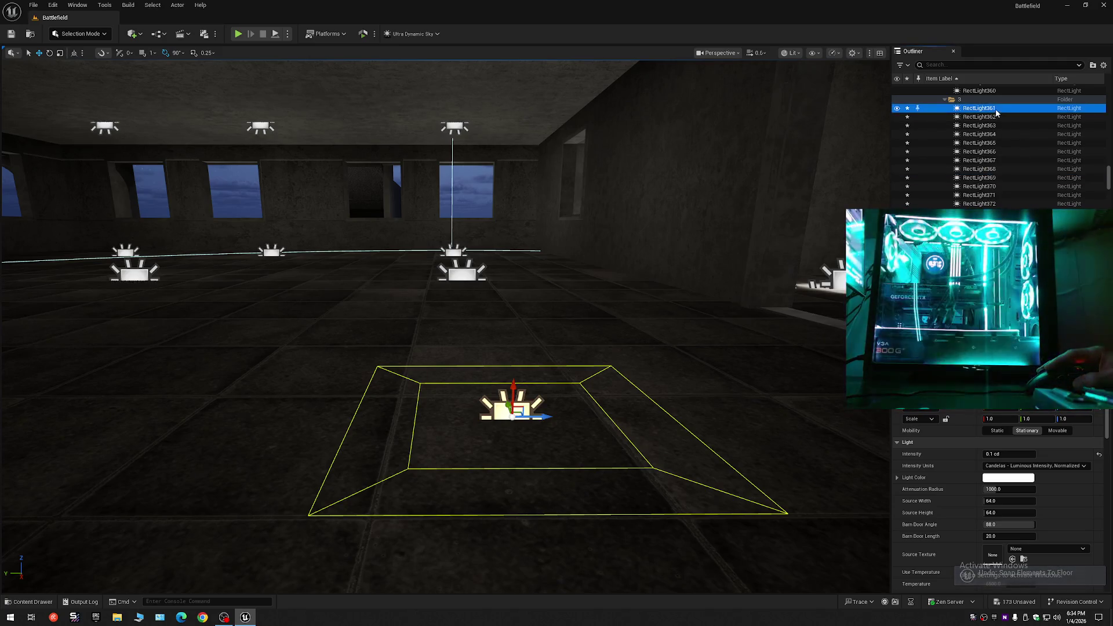
{"action": "left_click_drag", "start_coordinate": [1109, 184], "coordinate": [1110, 216]}
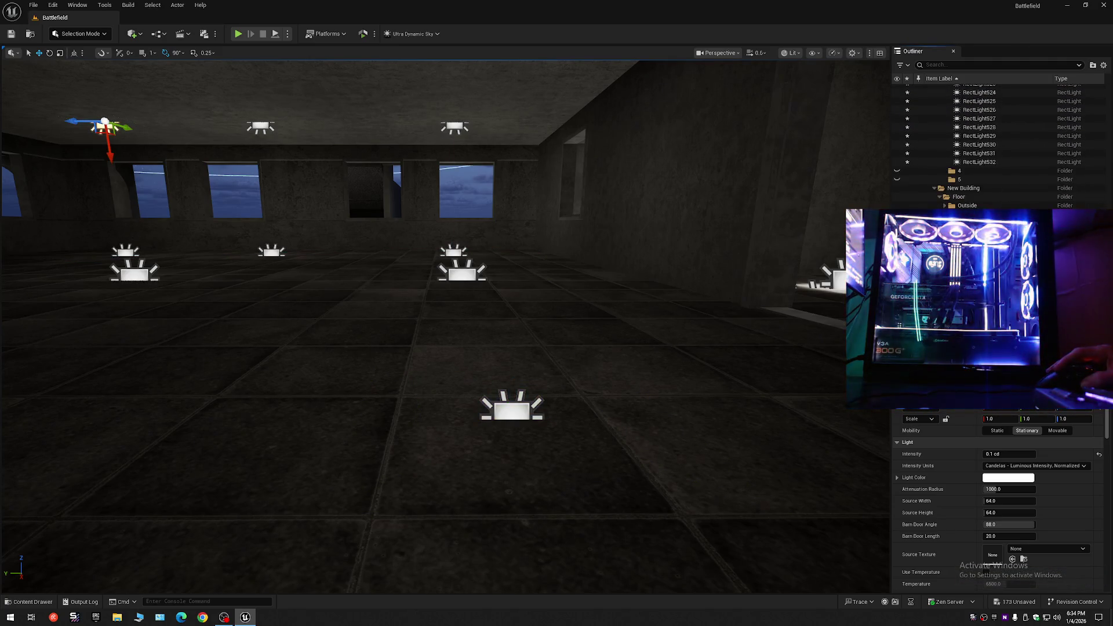
{"action": "left_click", "coordinate": [990, 165], "text": "shift"}
{"action": "key", "text": "w"}
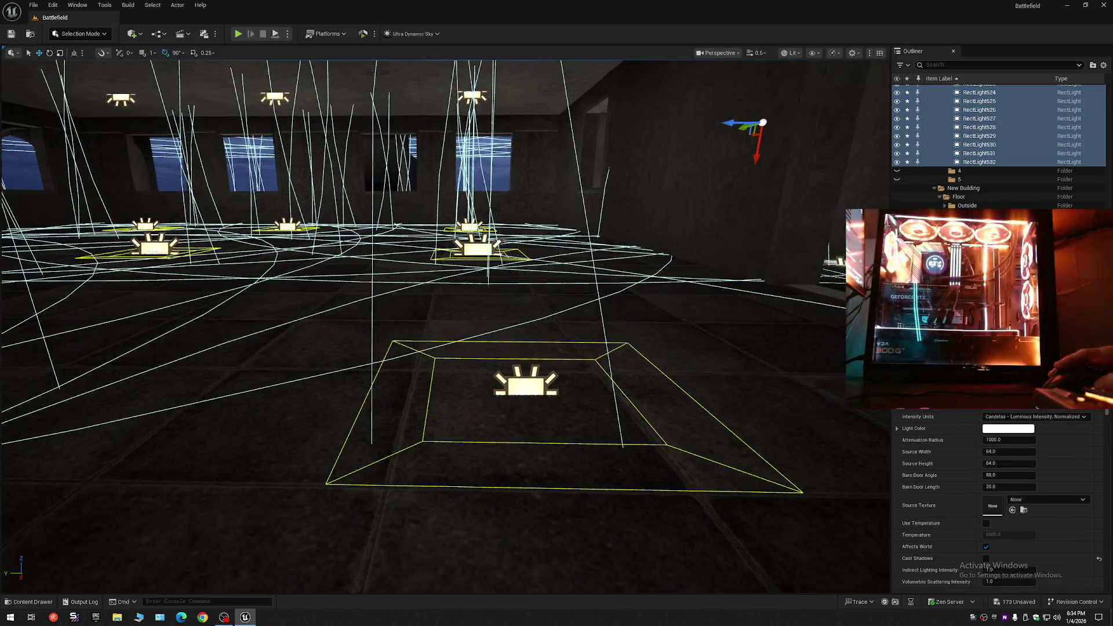
{"action": "key", "text": "w"}
{"action": "scroll", "coordinate": [518, 380], "scroll_direction": "down", "scroll_amount": 2}
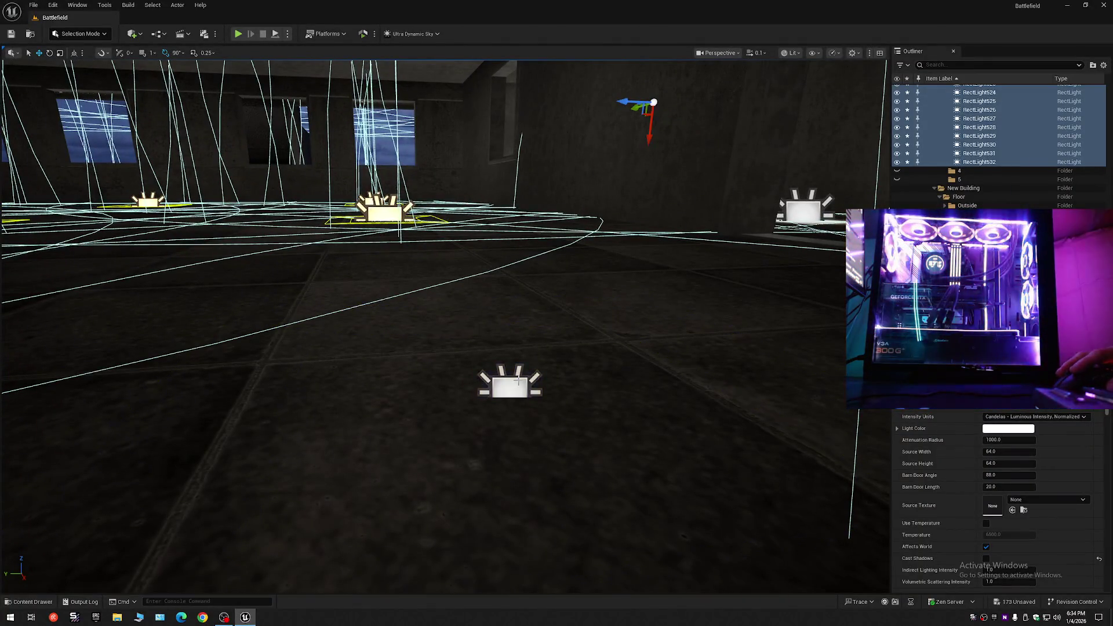
Lower floor lights RectLight361–372 slightly, then view them from further back.
{"action": "left_click", "coordinate": [519, 380]}
{"action": "mouse_move", "coordinate": [510, 383]}
{"action": "left_mouse_down"}
{"action": "mouse_move", "coordinate": [510, 313]}
{"action": "mouse_move", "coordinate": [510, 386]}
{"action": "left_mouse_up"}
{"action": "left_click_drag", "start_coordinate": [507, 335], "coordinate": [508, 341]}
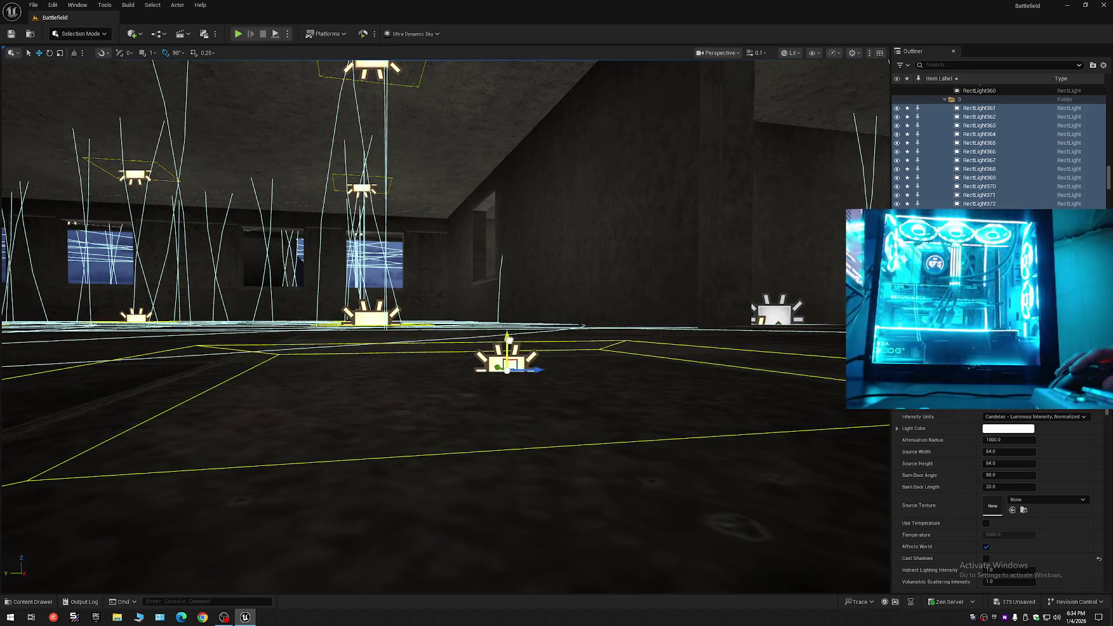
{"action": "scroll", "coordinate": [508, 339], "scroll_direction": "up", "scroll_amount": 2}
{"action": "key", "text": "s"}
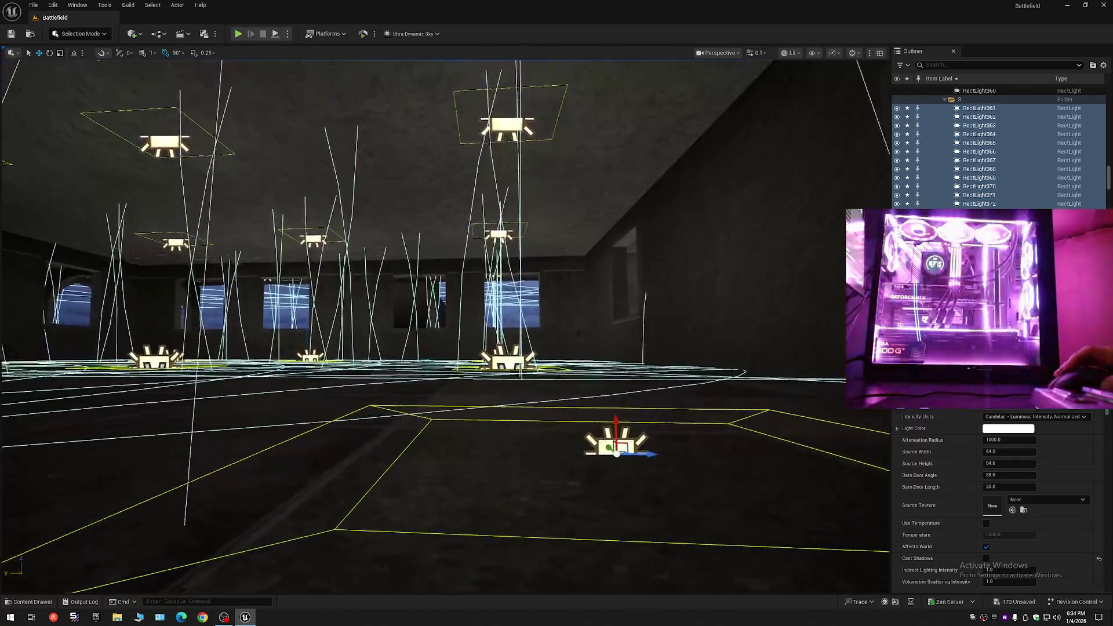
{"action": "key", "text": "e"}
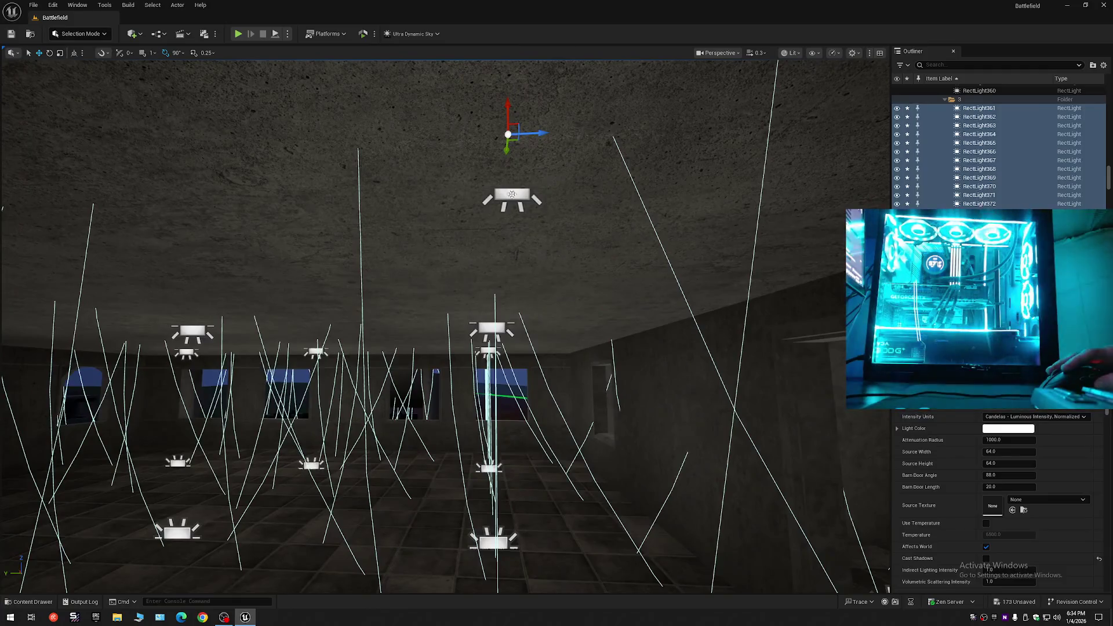
Check ceiling light RectLight194 and undo the floor snap on RectLight196.
{"action": "left_click", "coordinate": [502, 219]}
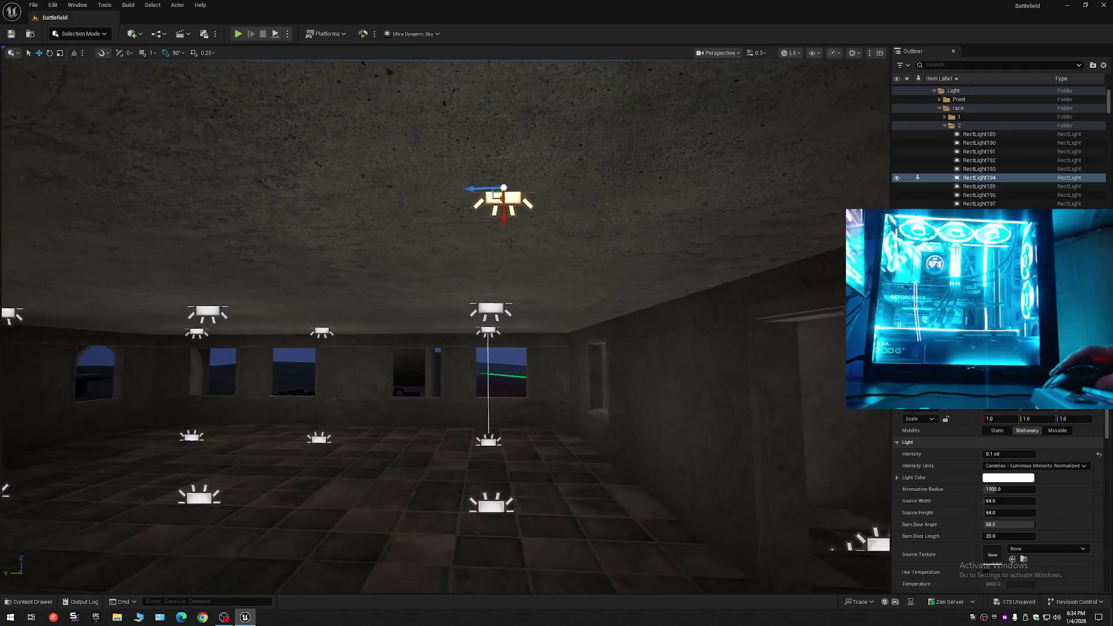
{"action": "scroll", "coordinate": [490, 325], "scroll_direction": "down", "scroll_amount": 2}
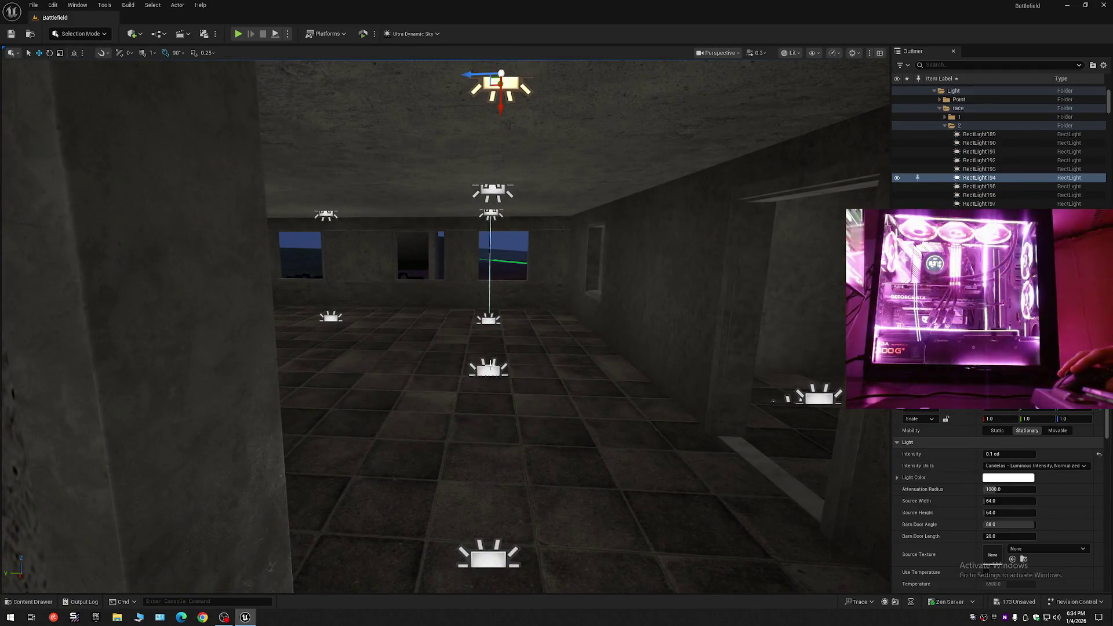
{"action": "left_click", "coordinate": [490, 371]}
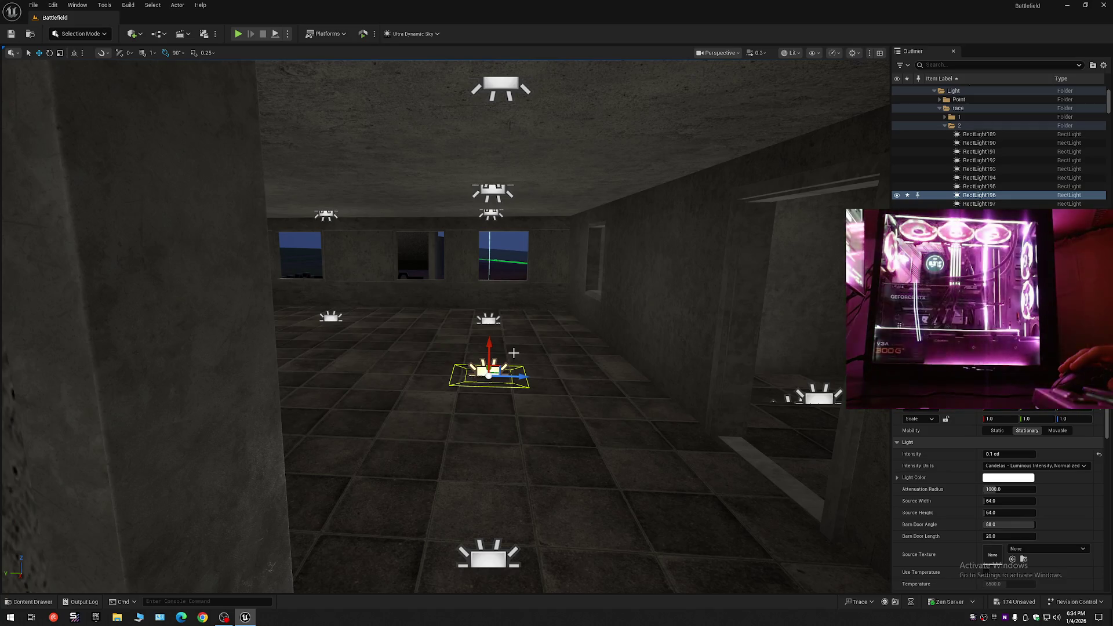
{"action": "key", "text": "ctrl+z"}
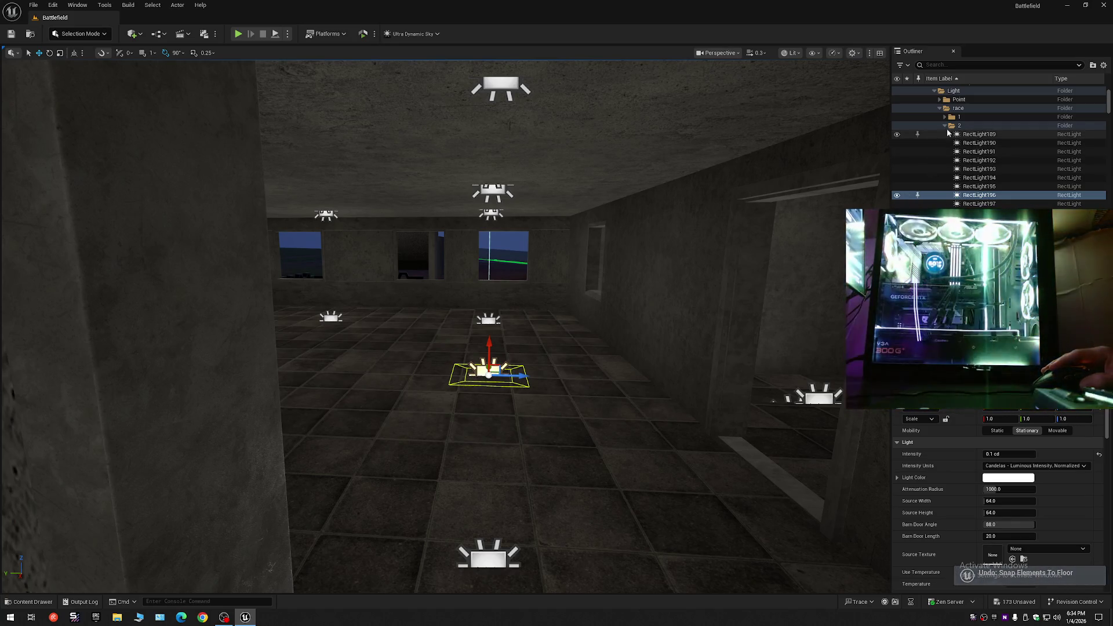
Reselect the light group ending at RectLight532, then frame ceiling light RectLight194.
{"action": "left_click", "coordinate": [979, 143]}
{"action": "left_click_drag", "start_coordinate": [1109, 104], "coordinate": [1111, 119]}
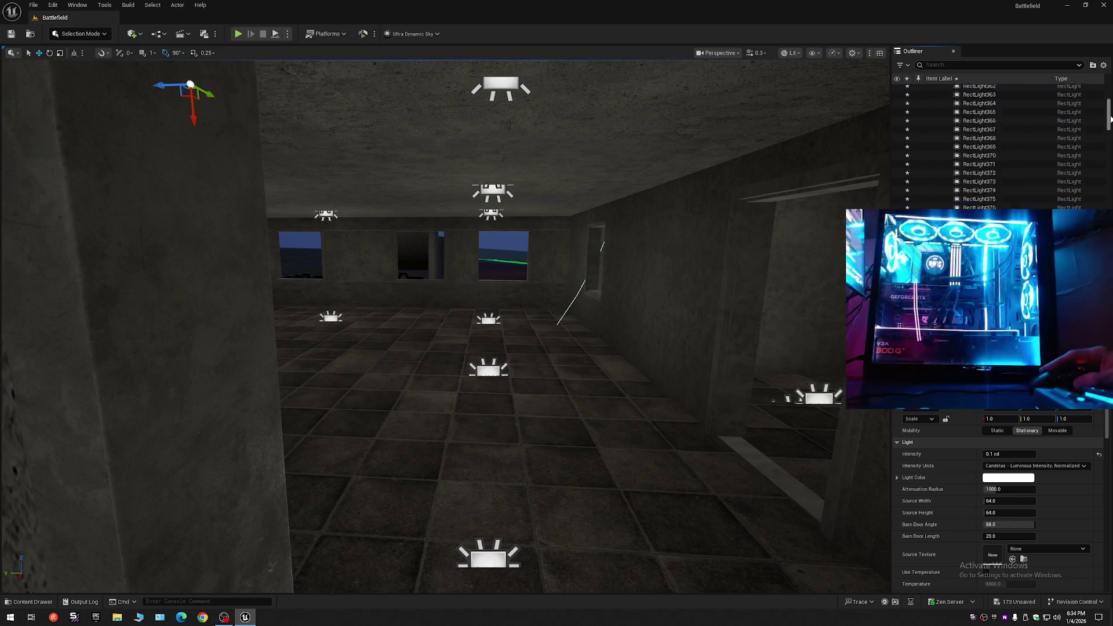
{"action": "scroll", "coordinate": [1110, 118], "scroll_direction": "down", "scroll_amount": 15}
{"action": "left_click", "coordinate": [997, 162], "text": "shift"}
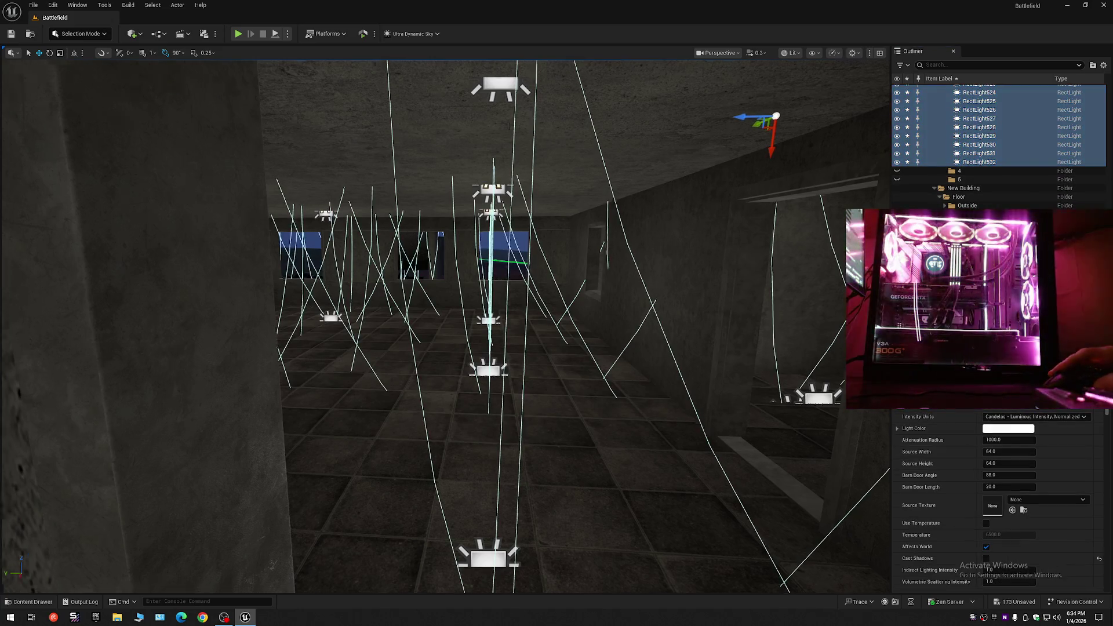
{"action": "scroll", "coordinate": [450, 152], "scroll_direction": "down", "scroll_amount": 5}
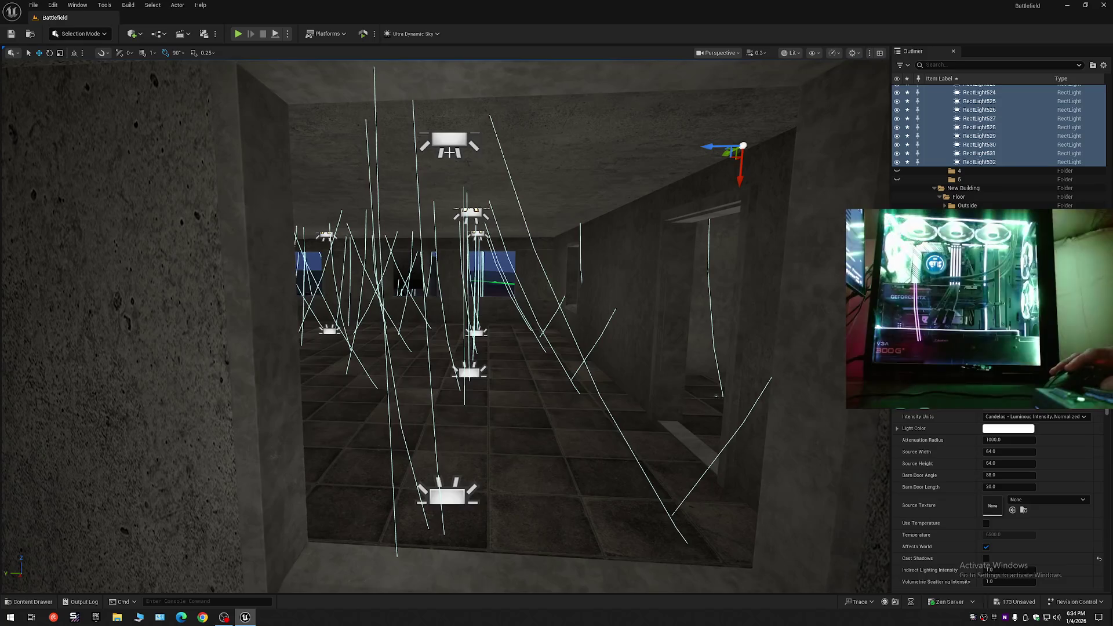
{"action": "left_click", "coordinate": [449, 152]}
{"action": "key", "text": "f"}
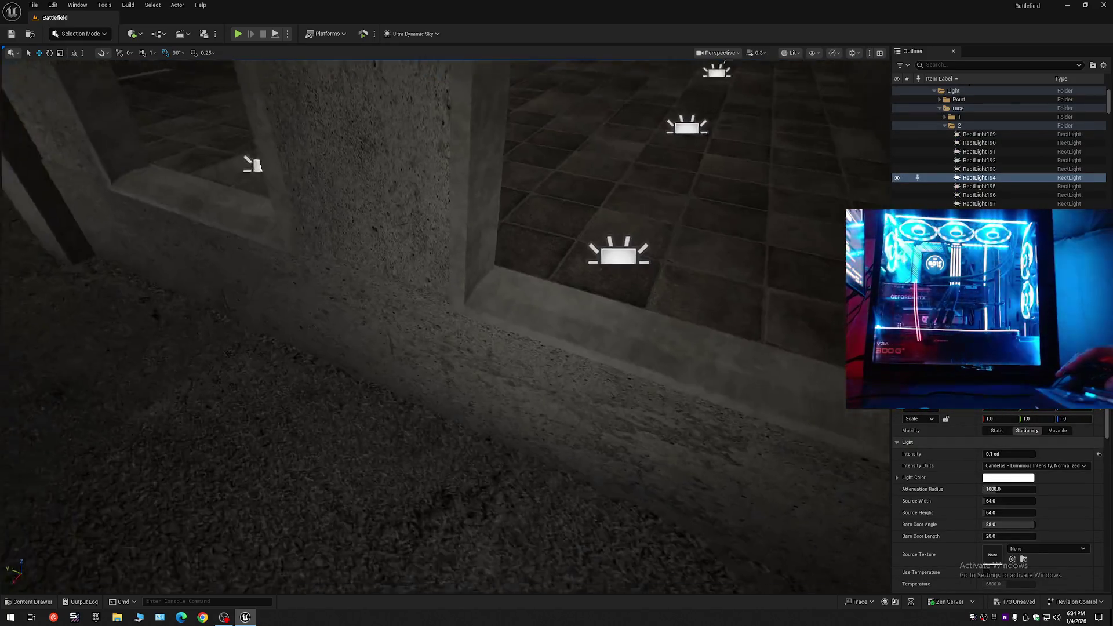
{"action": "scroll", "coordinate": [445, 324], "scroll_direction": "up", "scroll_amount": 2}
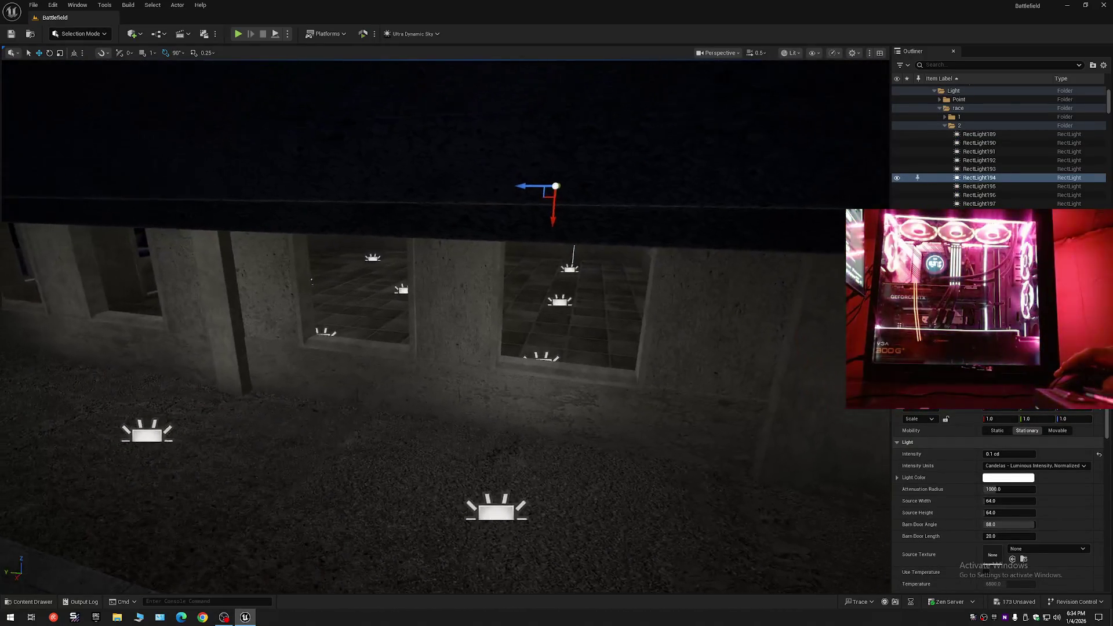
{"action": "scroll", "coordinate": [510, 239], "scroll_direction": "up", "scroll_amount": 1}
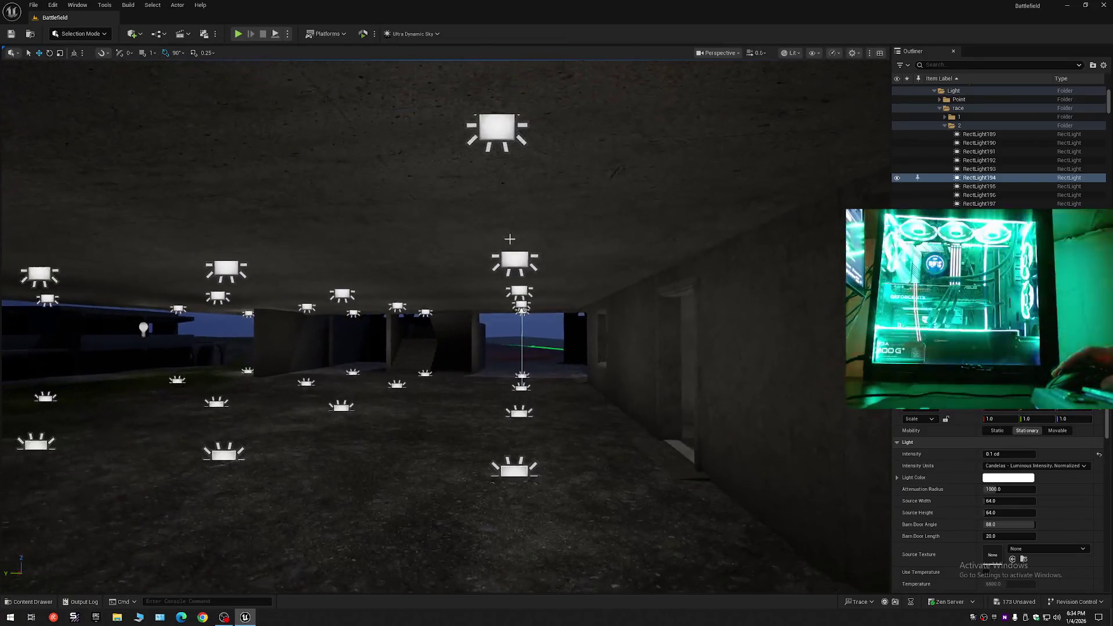
{"action": "left_click", "coordinate": [520, 272]}
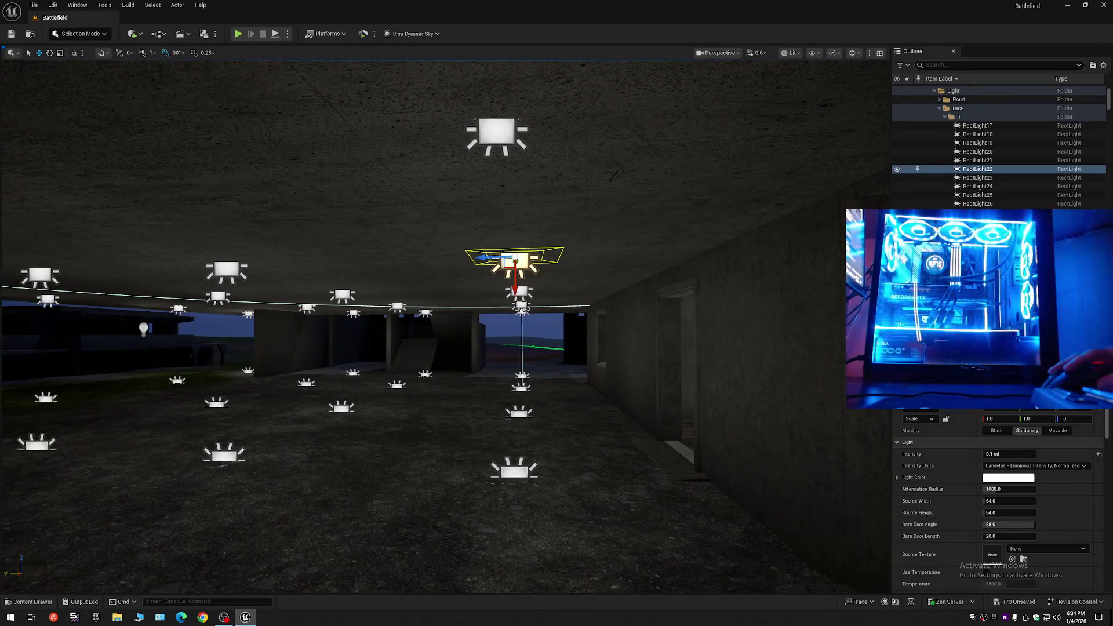
{"action": "left_click", "coordinate": [497, 134]}
{"action": "left_click", "coordinate": [345, 298]}
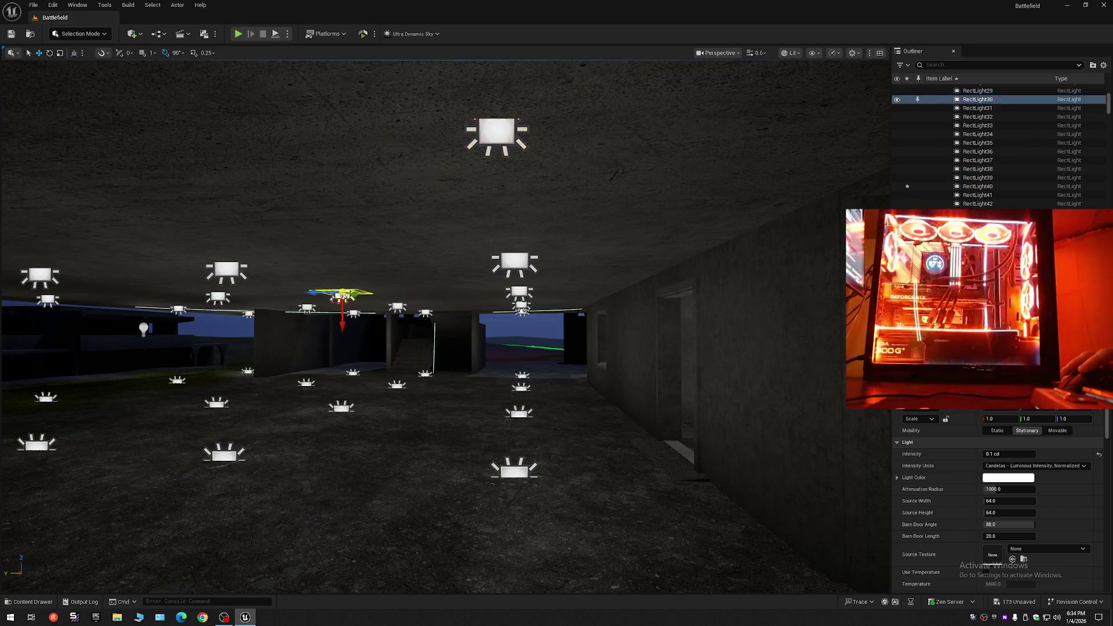
{"action": "key", "text": "w"}
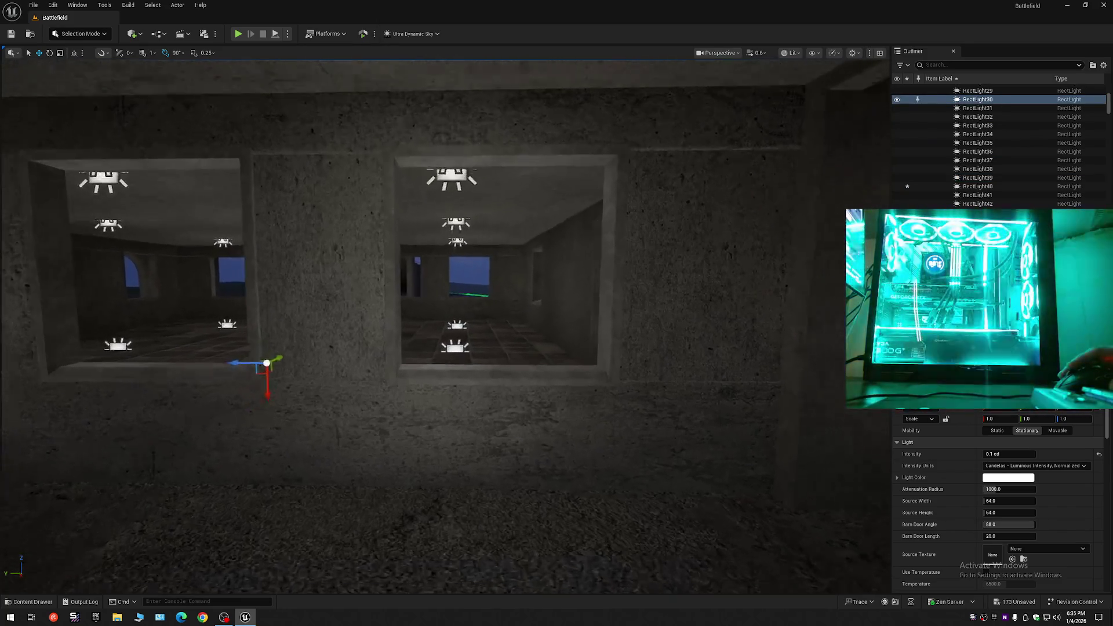
{"action": "key", "text": "w"}
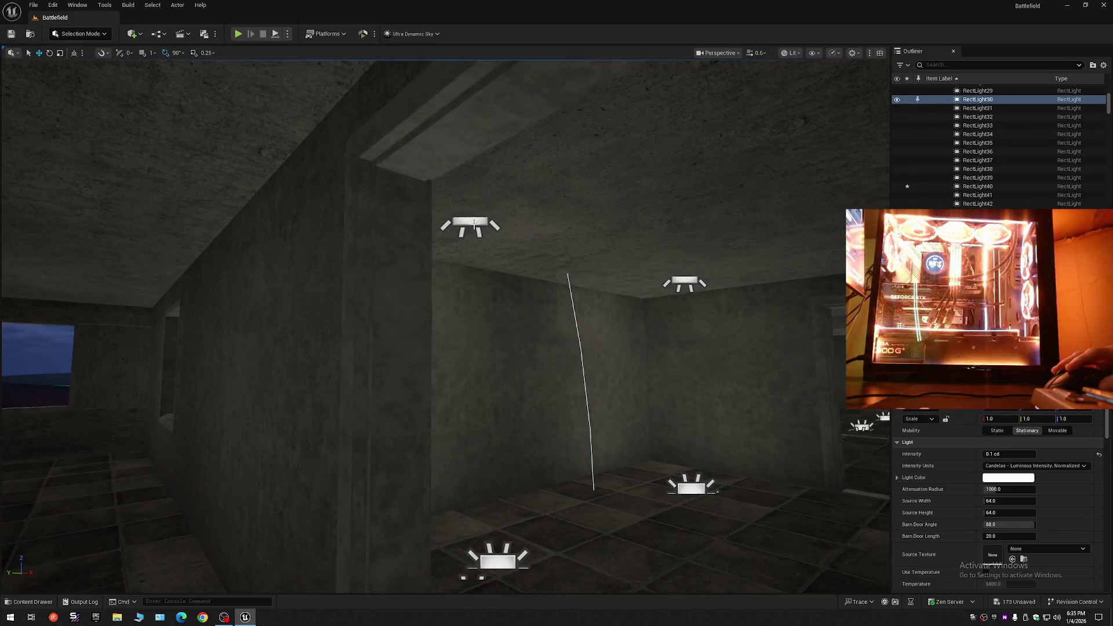
{"action": "left_click", "coordinate": [474, 226]}
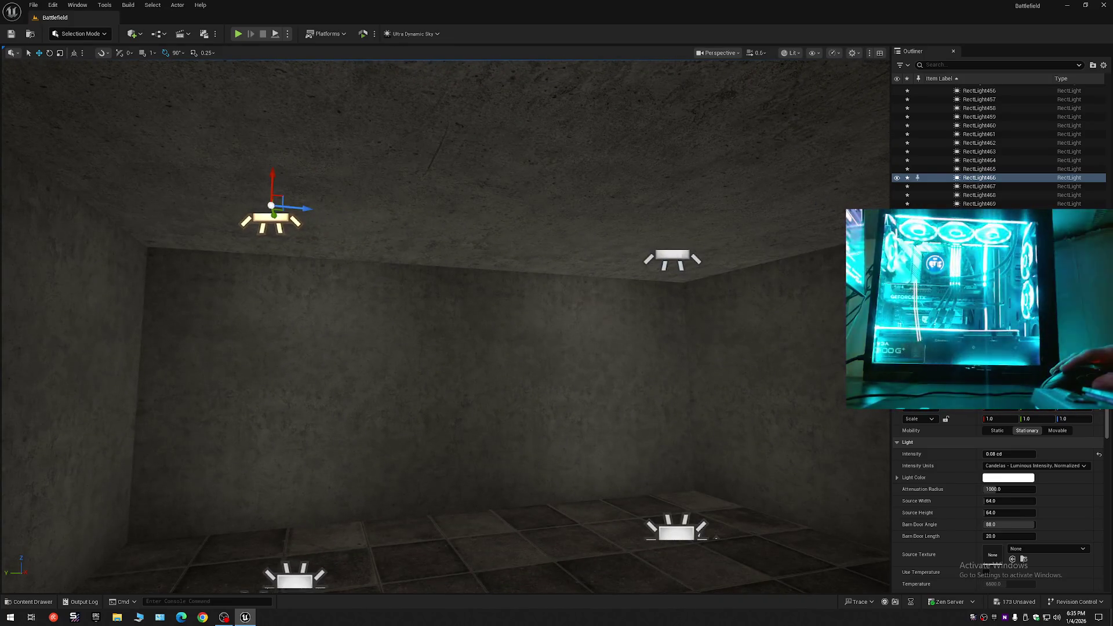
{"action": "left_click", "coordinate": [673, 258]}
{"action": "left_click", "coordinate": [472, 404]}
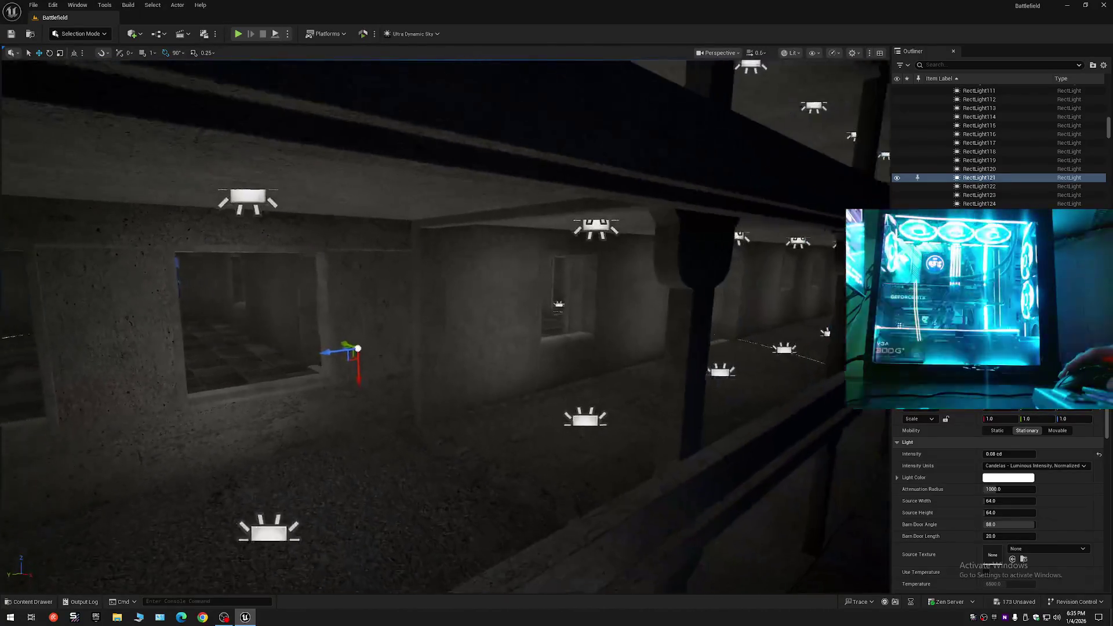
{"action": "left_click", "coordinate": [241, 462]}
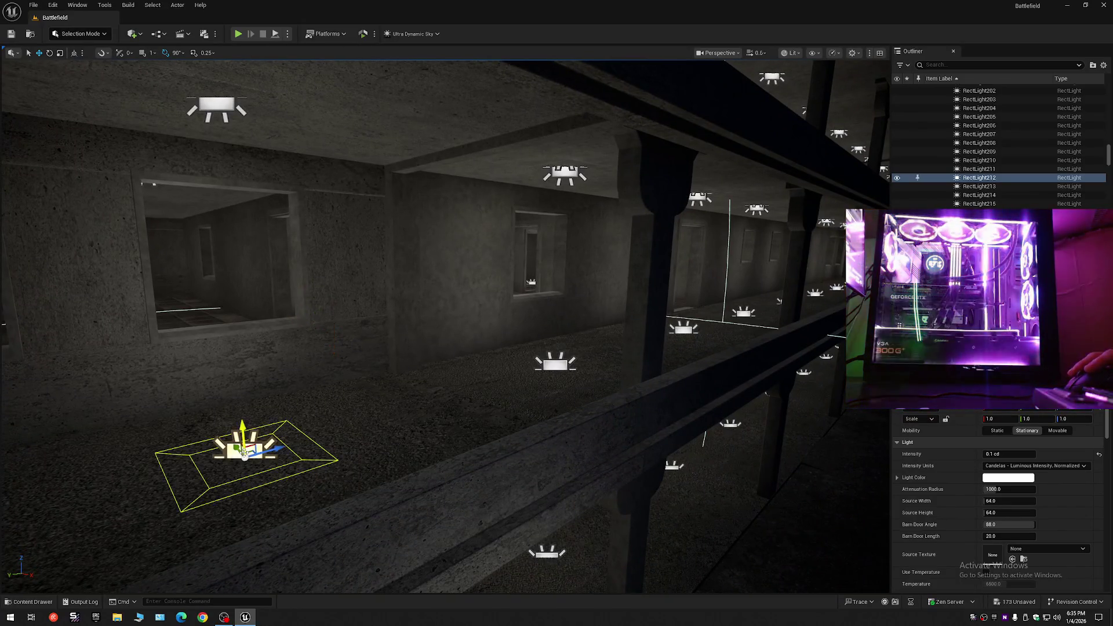
{"action": "left_click", "coordinate": [559, 368]}
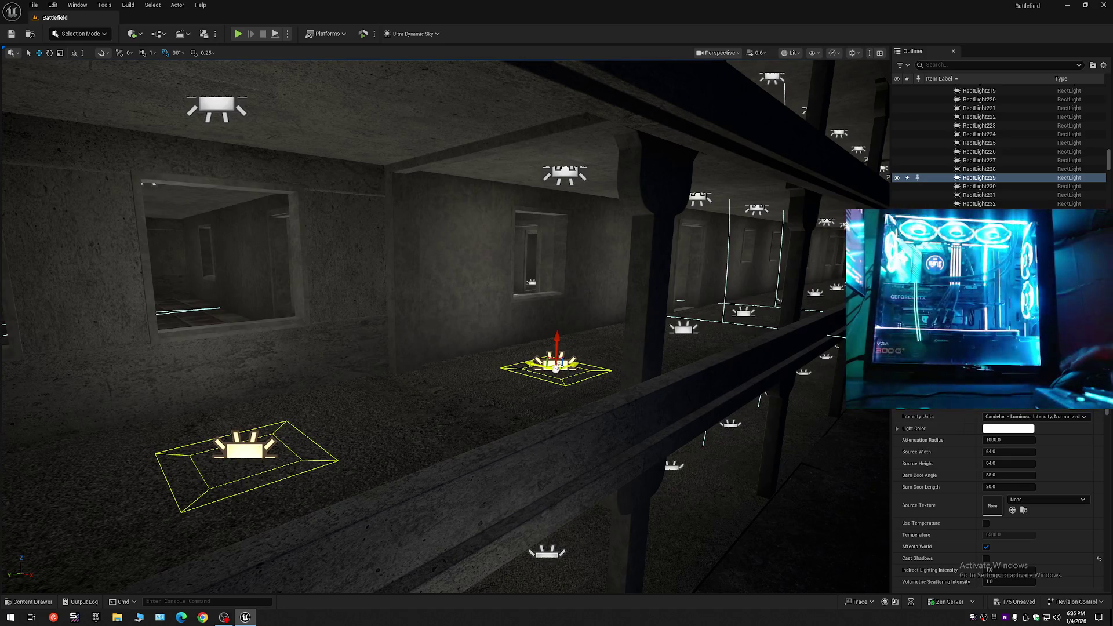
{"action": "key", "text": "ctrl+z"}
{"action": "left_click", "coordinate": [708, 187]}
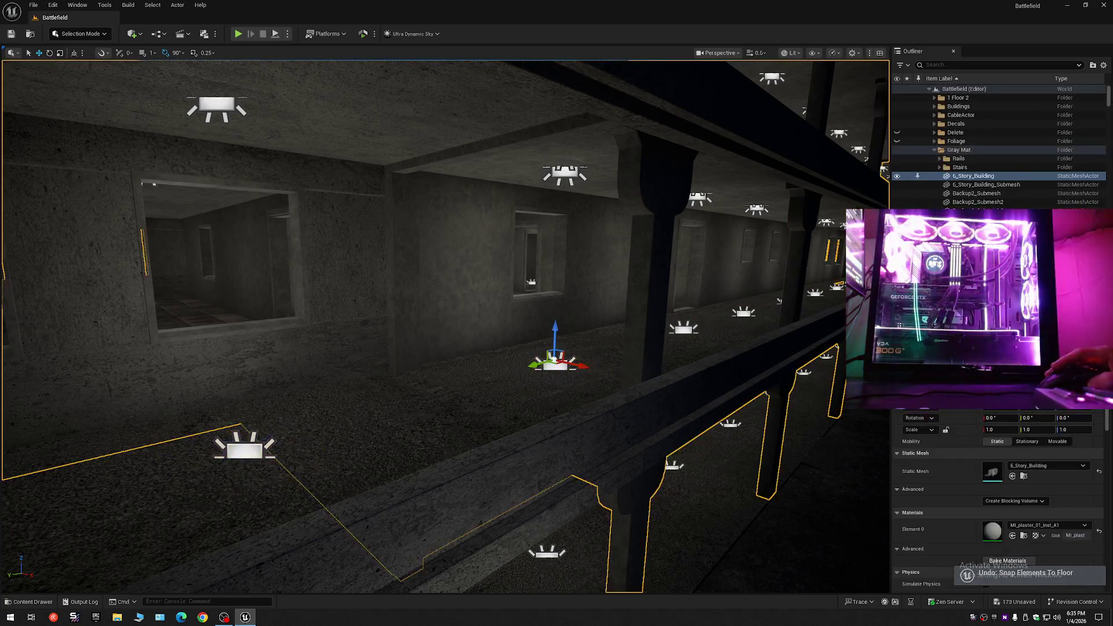
{"action": "right_click", "coordinate": [851, 135]}
{"action": "key", "text": "Escape"}
{"action": "key", "text": "Escape"}
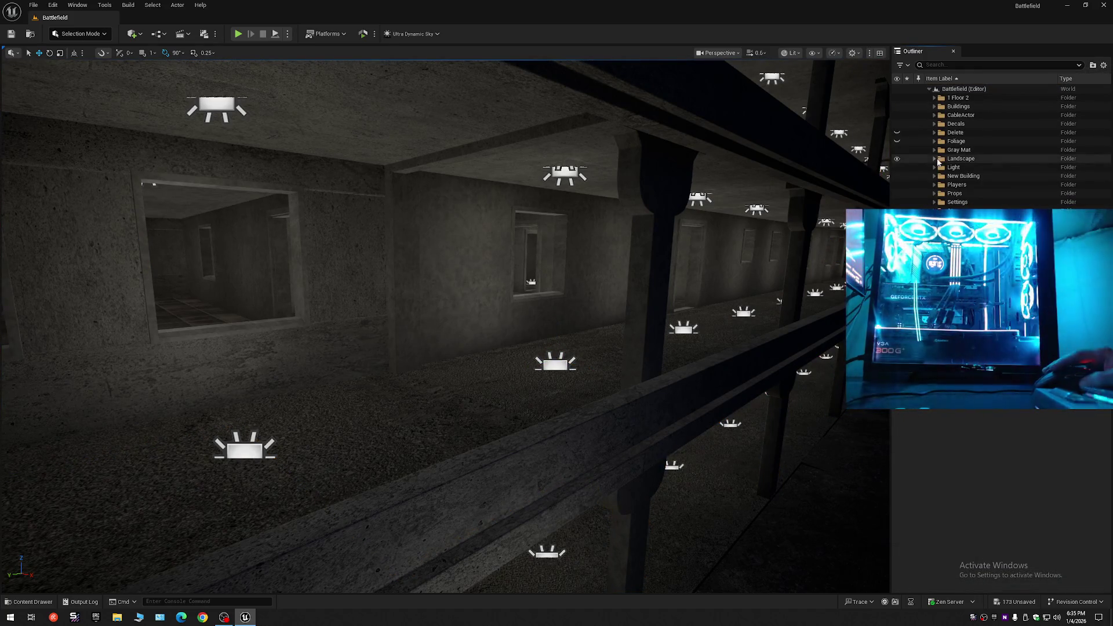
{"action": "left_click", "coordinate": [940, 184]}
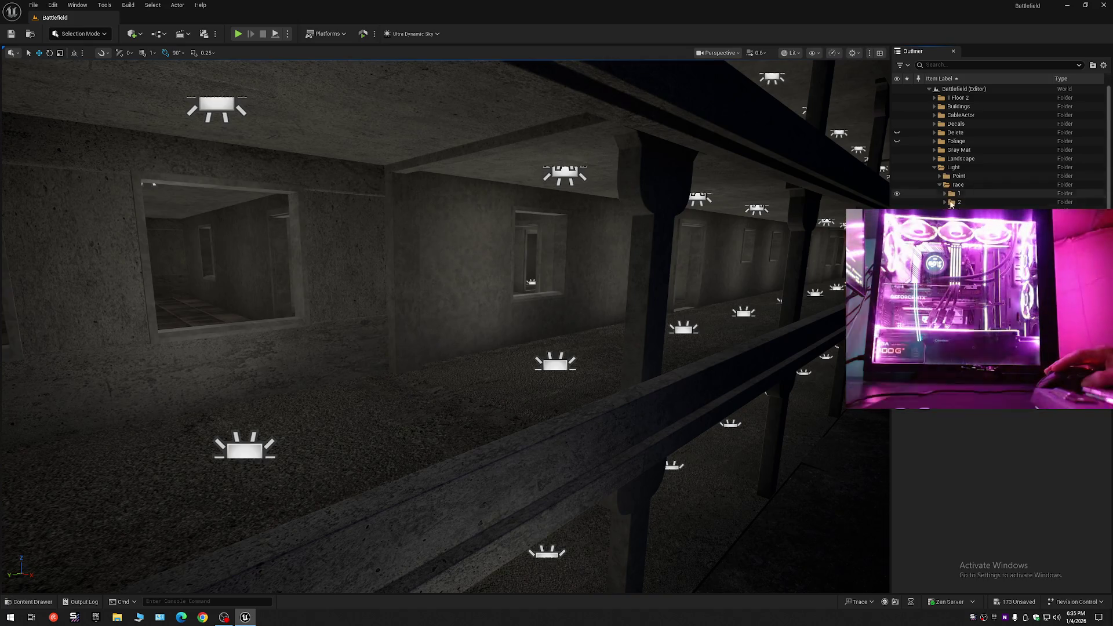
{"action": "left_click", "coordinate": [958, 184]}
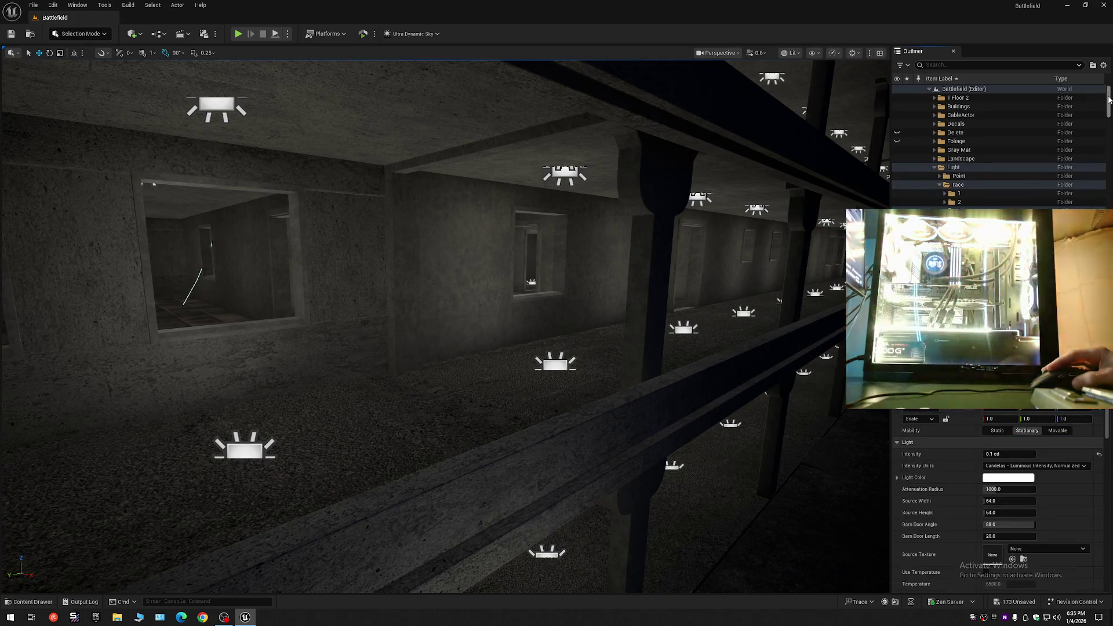
{"action": "left_click_drag", "start_coordinate": [1109, 99], "coordinate": [1109, 136]}
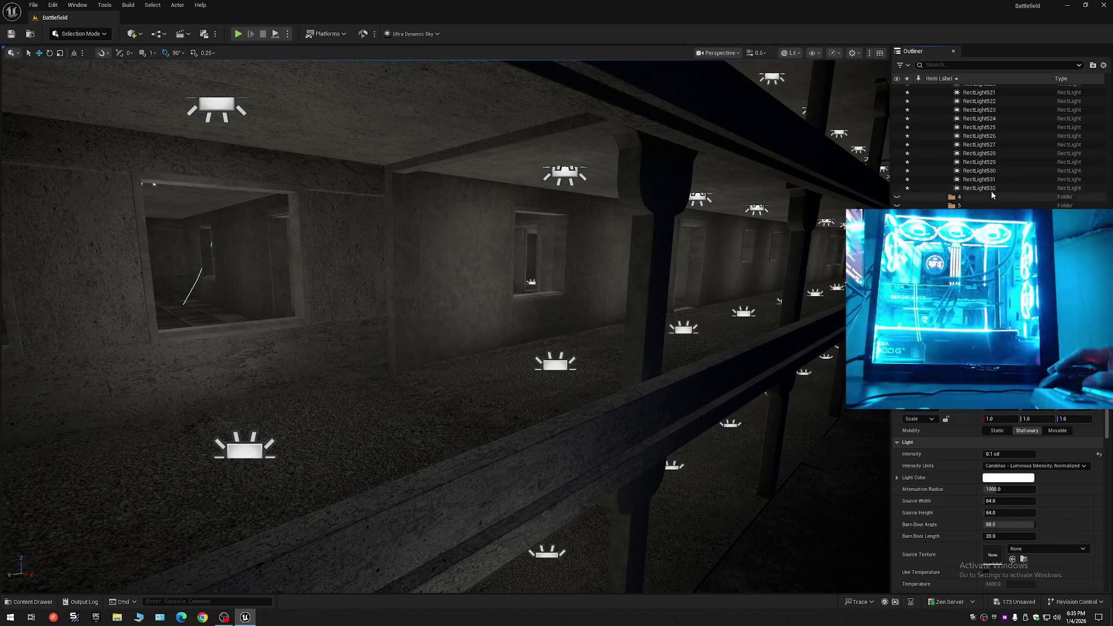
{"action": "left_click", "coordinate": [992, 191], "text": "shift"}
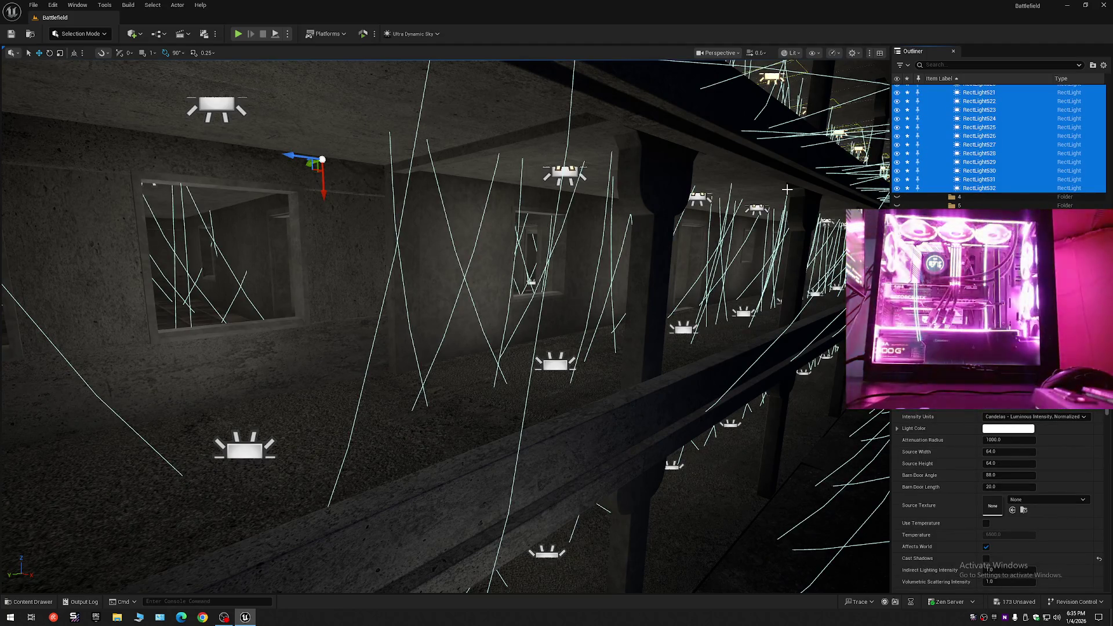
{"action": "mouse_move", "coordinate": [688, 137]}
{"action": "left_mouse_down"}
{"action": "mouse_move", "coordinate": [651, 215]}
{"action": "mouse_move", "coordinate": [832, 403]}
{"action": "mouse_move", "coordinate": [725, 324]}
{"action": "left_mouse_up"}
{"action": "scroll", "coordinate": [445, 324], "scroll_direction": "up", "scroll_amount": 5}
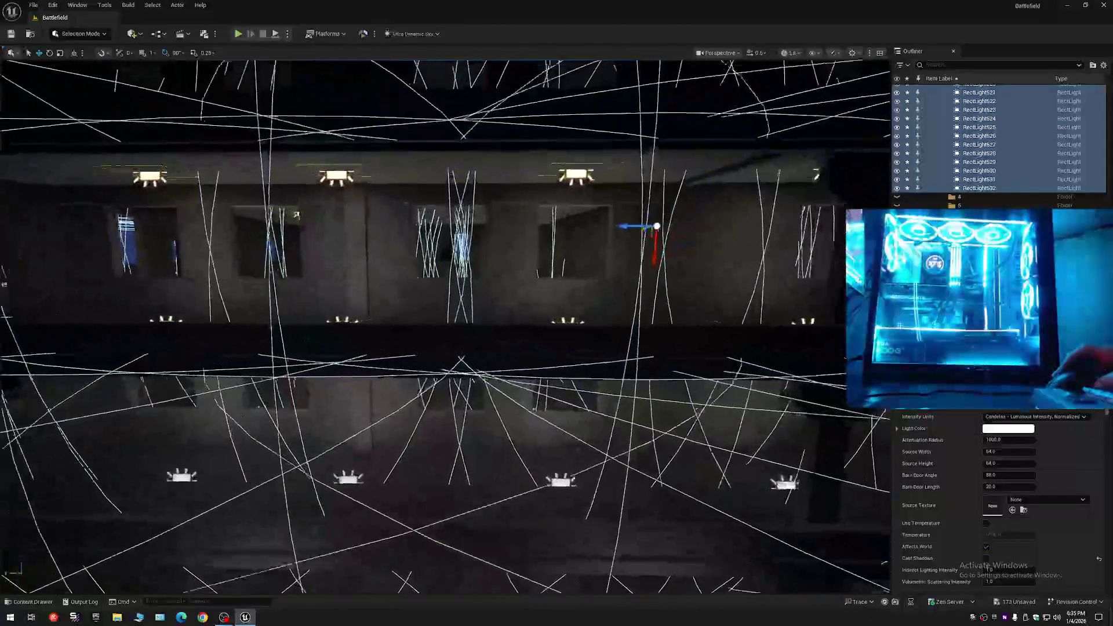
{"action": "scroll", "coordinate": [446, 325], "scroll_direction": "up", "scroll_amount": 3}
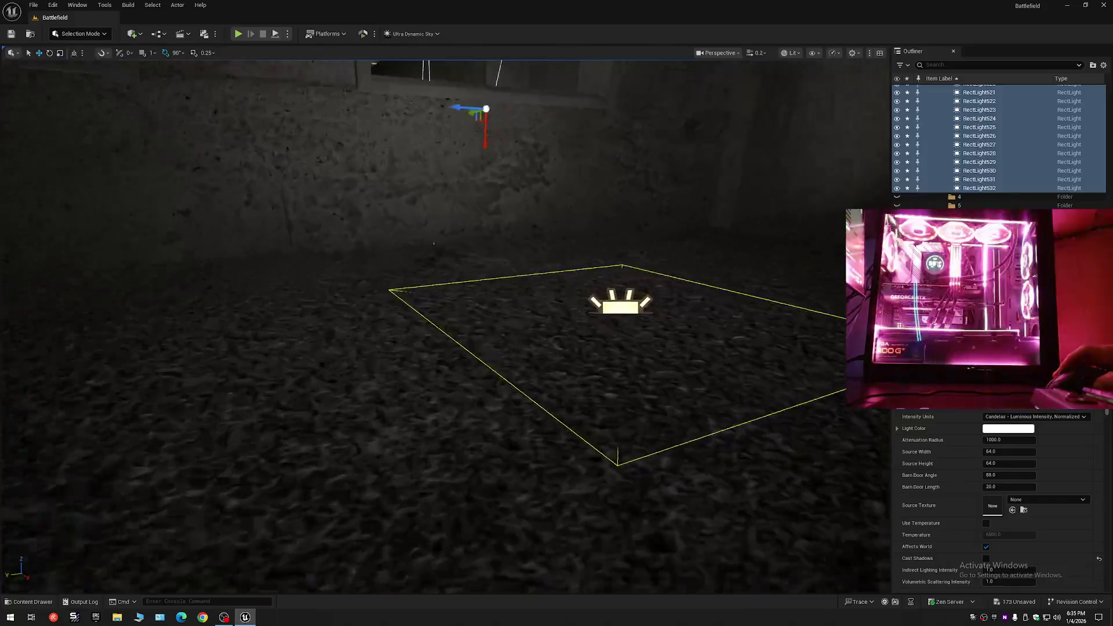
{"action": "left_click_drag", "start_coordinate": [445, 325], "coordinate": [464, 301]}
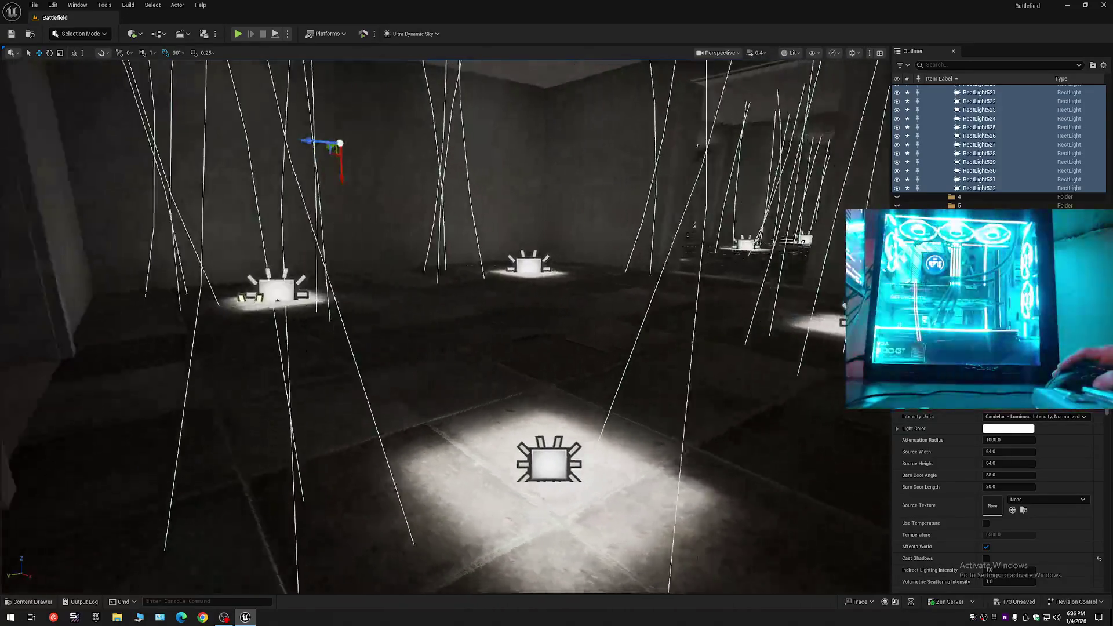
{"action": "key", "text": "a"}
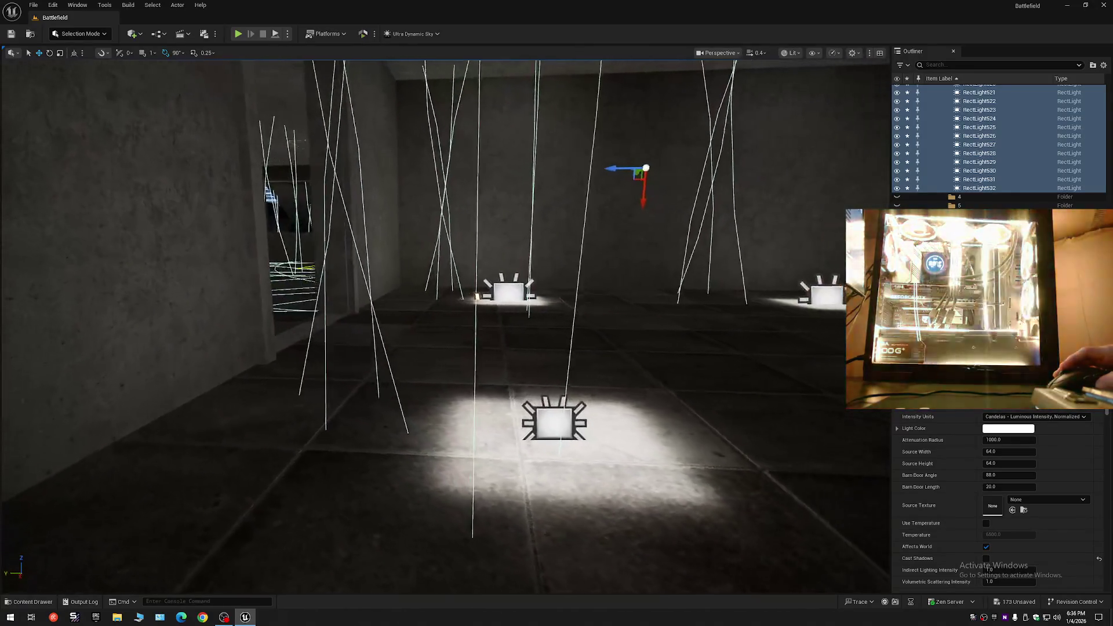
{"action": "key", "text": "q"}
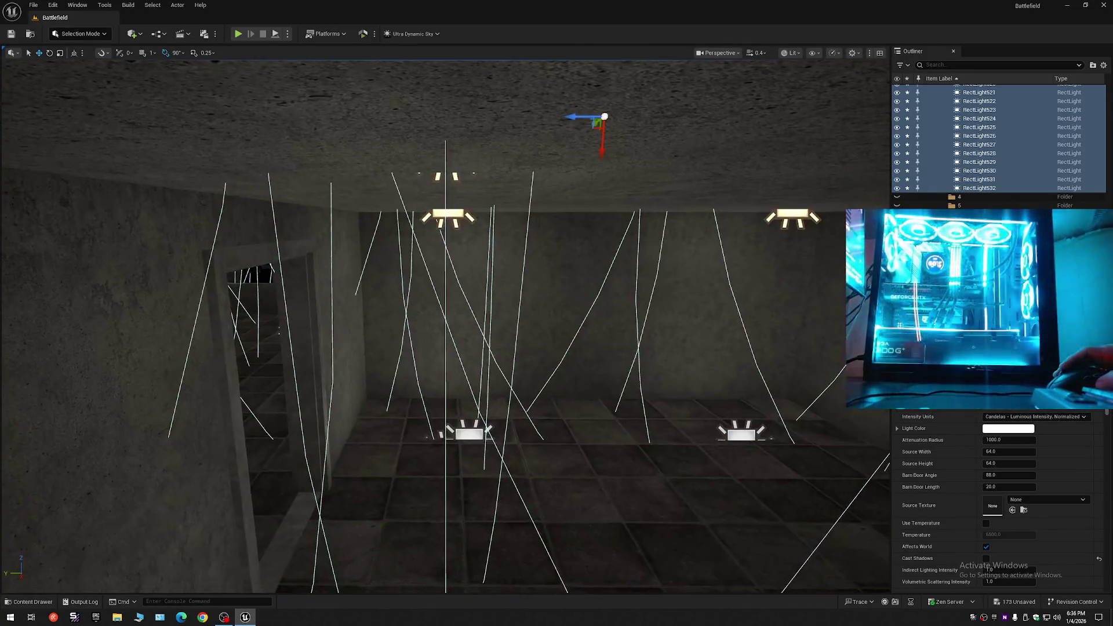
{"action": "key", "text": "e"}
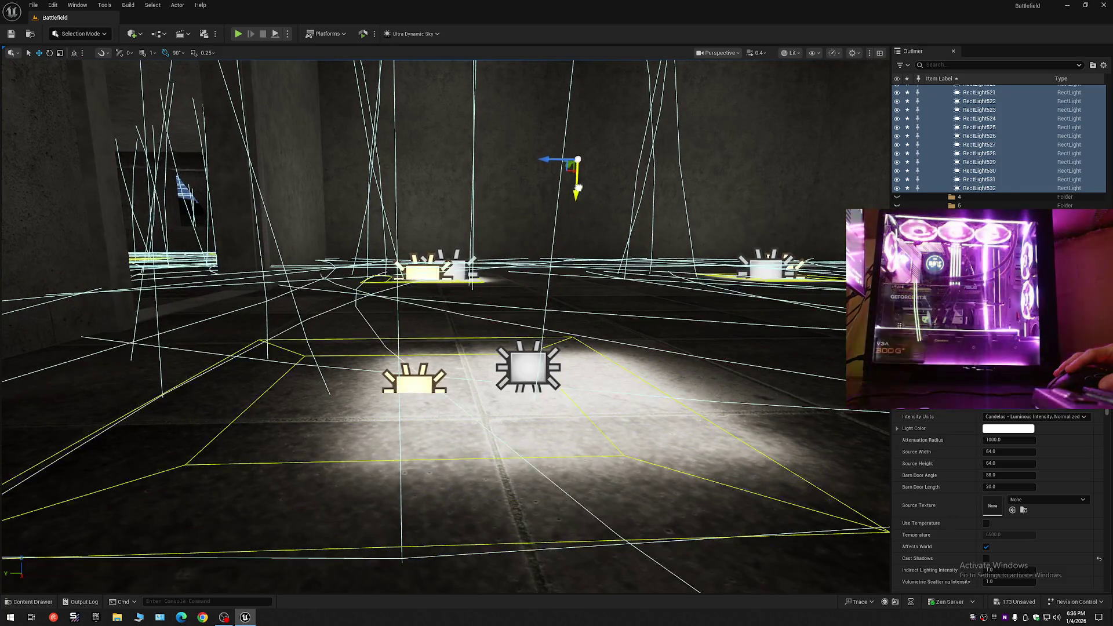
{"action": "key", "text": "e"}
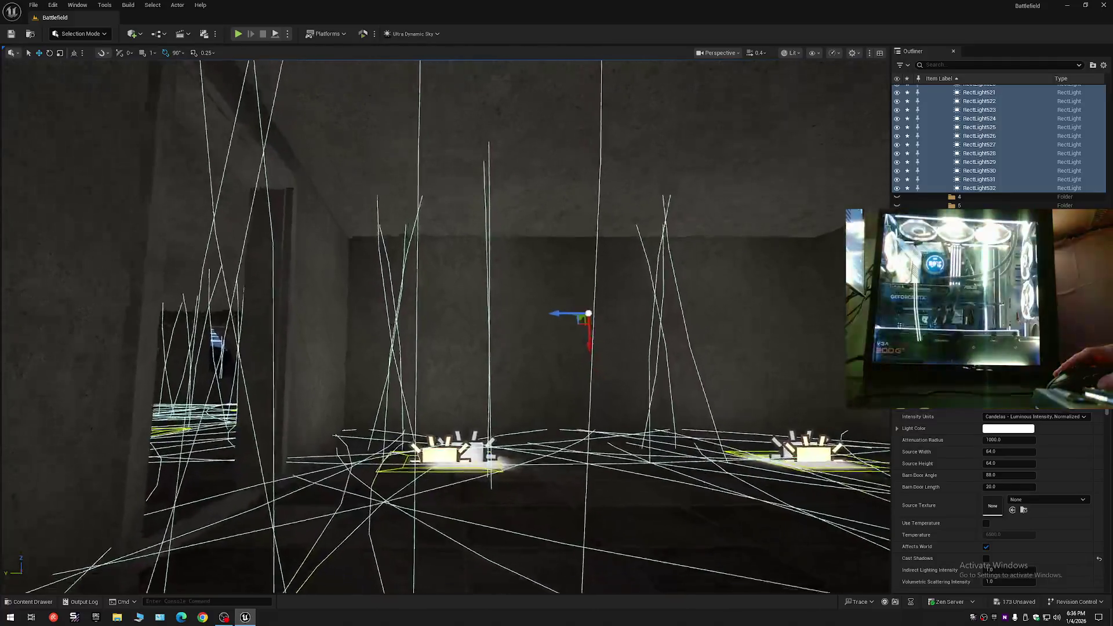
{"action": "key", "text": "q"}
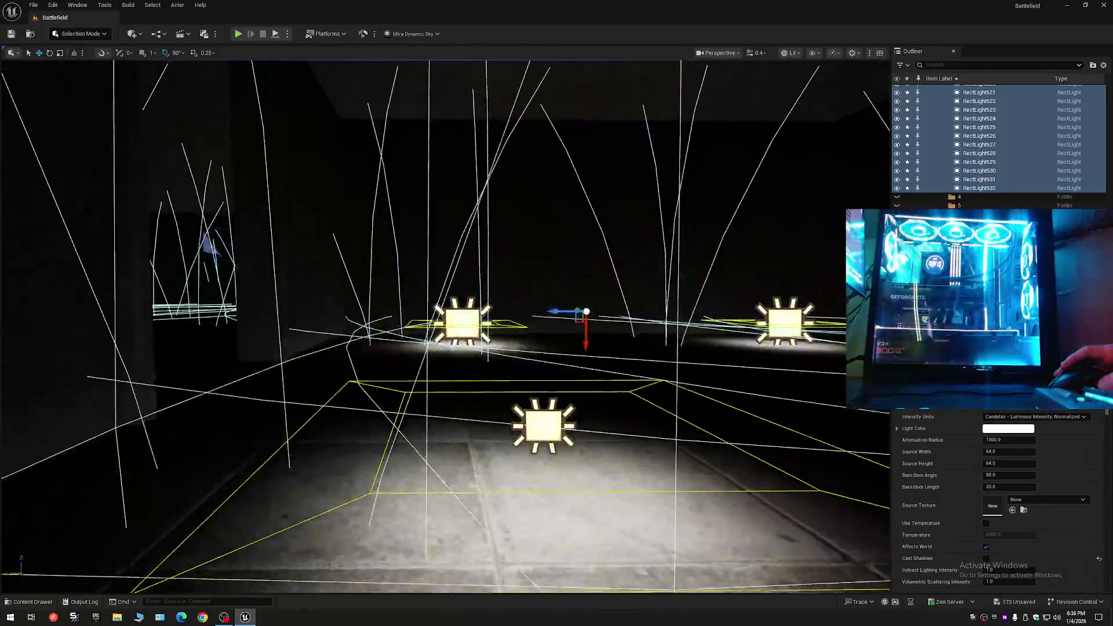
{"action": "key", "text": "s"}
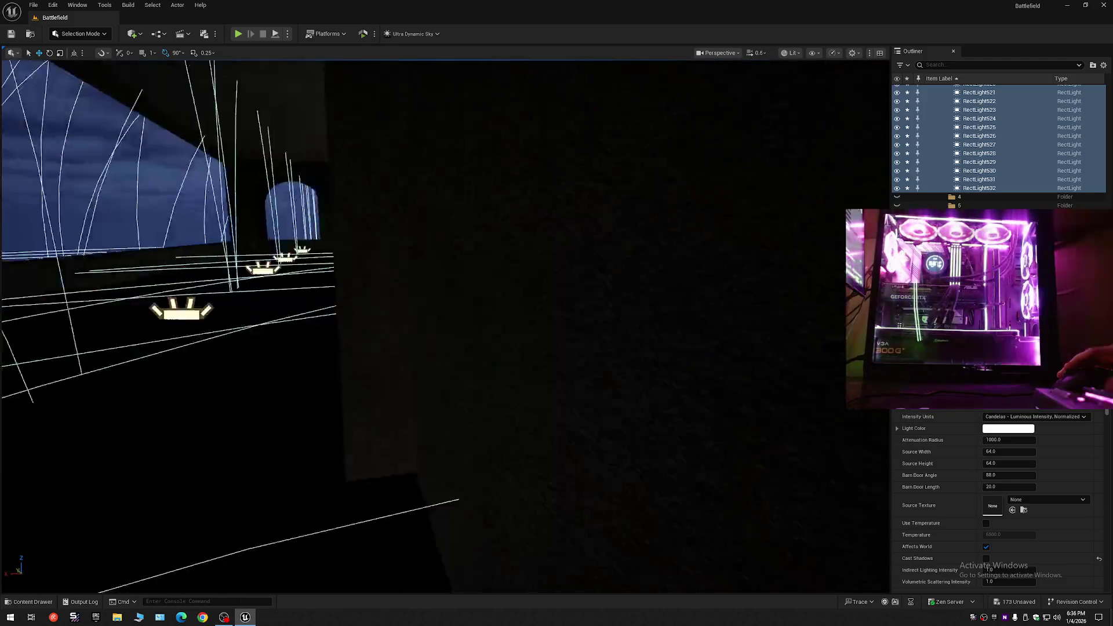
{"action": "key", "text": "w"}
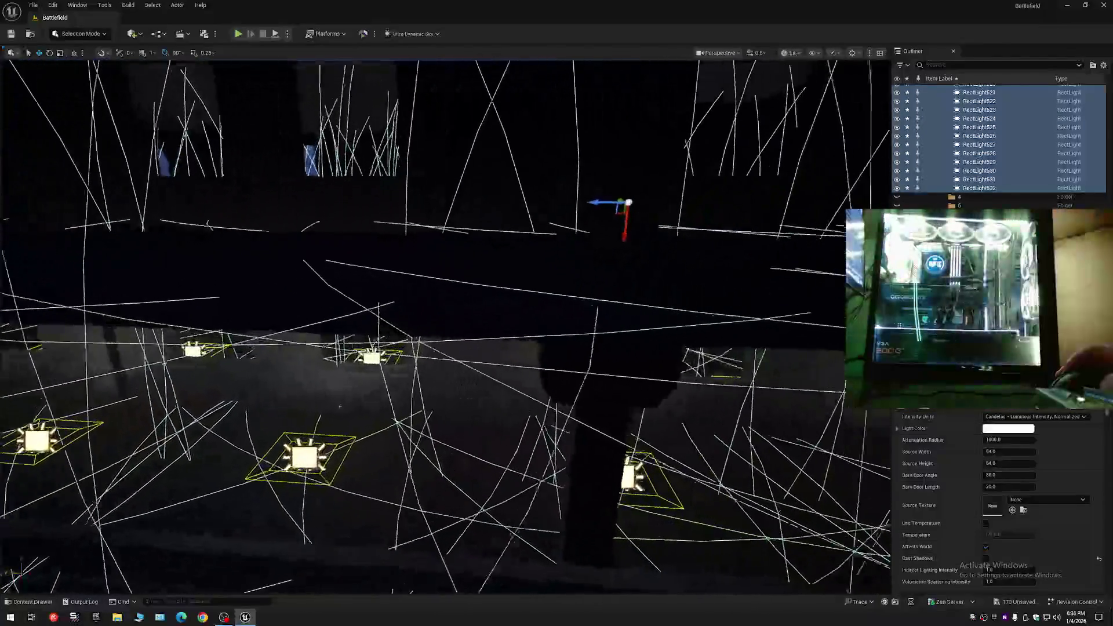
{"action": "key", "text": "w"}
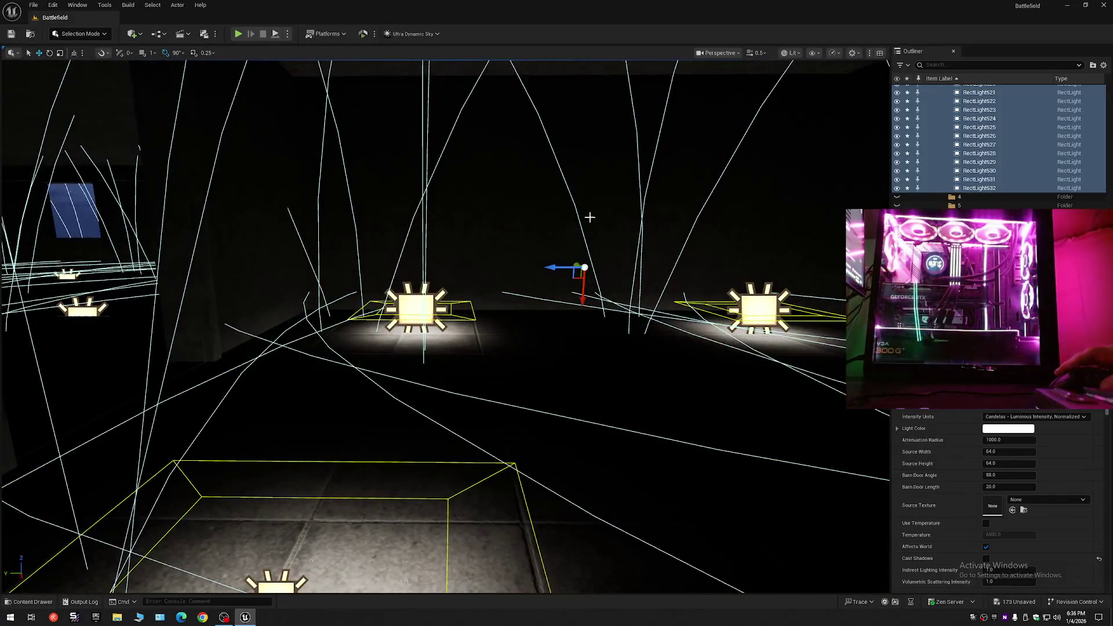
{"action": "key", "text": "e"}
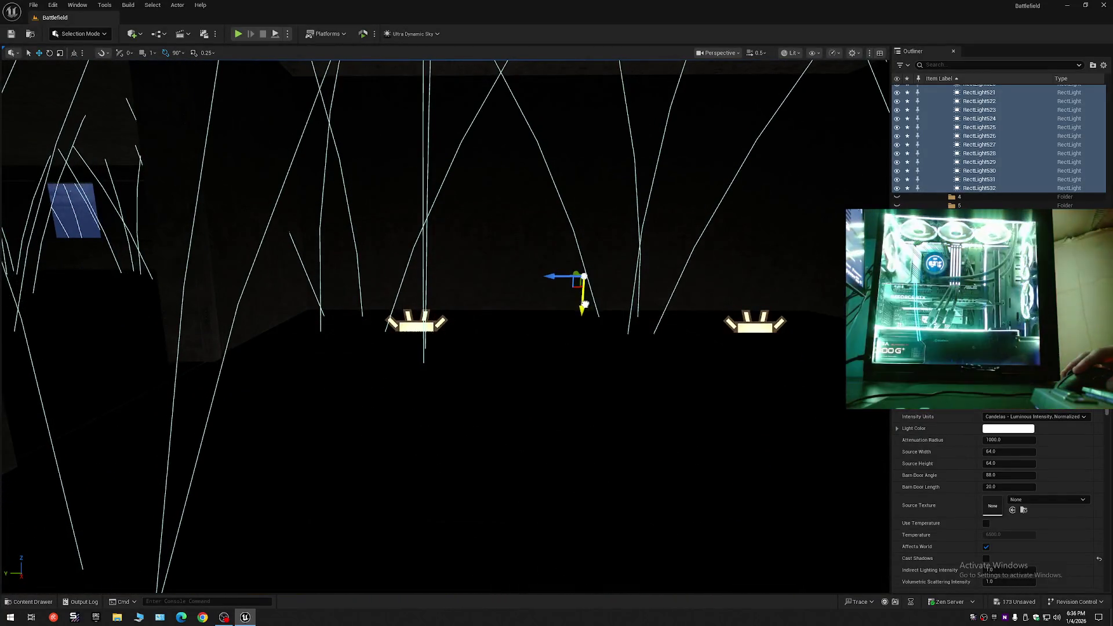
{"action": "key", "text": "w"}
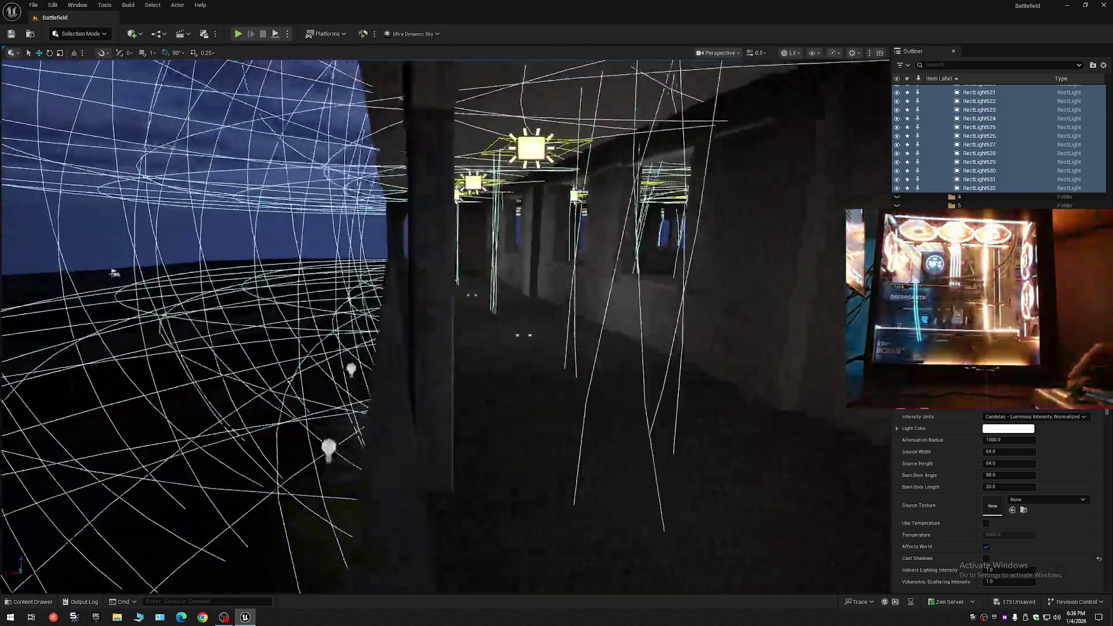
{"action": "mouse_move", "coordinate": [114, 273]}
{"action": "left_mouse_down"}
{"action": "mouse_move", "coordinate": [503, 320]}
{"action": "mouse_move", "coordinate": [459, 325]}
{"action": "mouse_move", "coordinate": [458, 255]}
{"action": "left_mouse_up"}
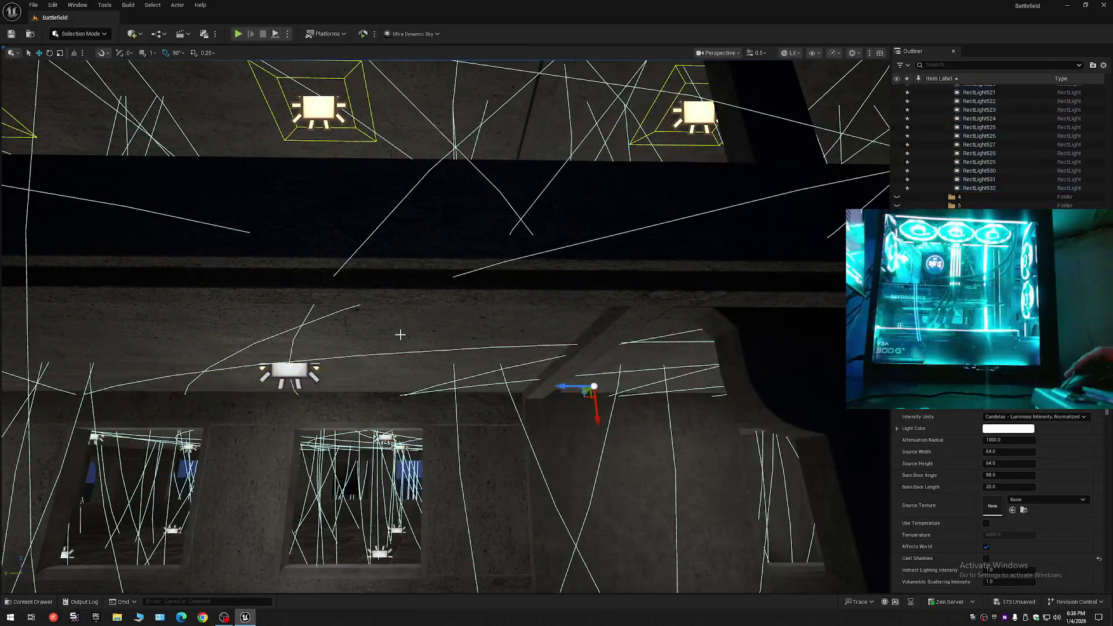
Undo the last light move, then nudge a light slightly along its Z axis in the lit room.
{"action": "key", "text": "ctrl+z"}
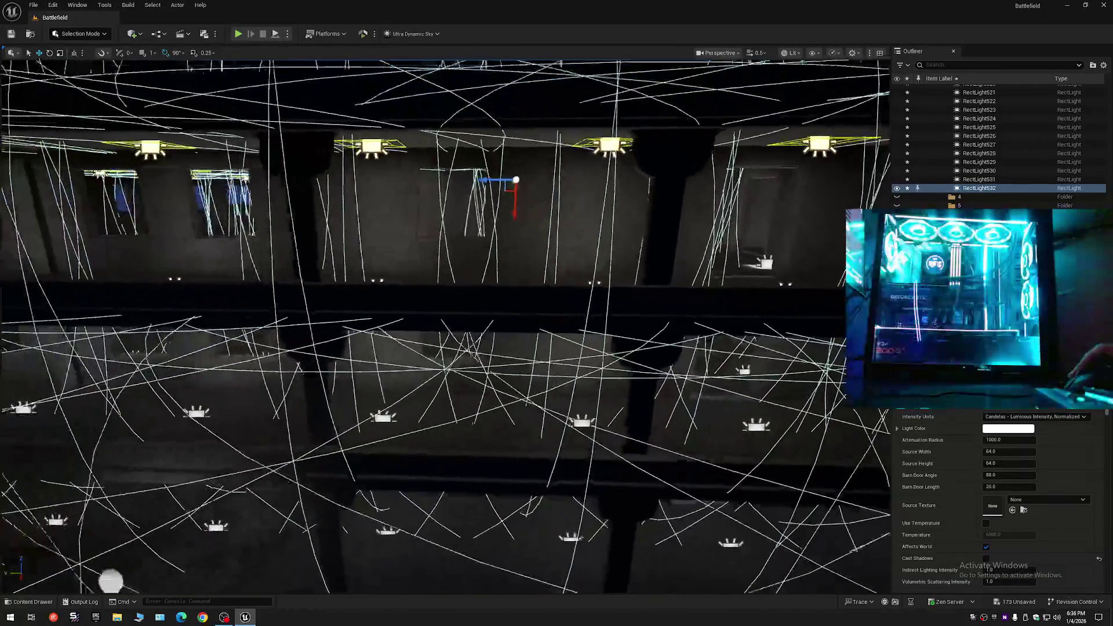
{"action": "key", "text": "w"}
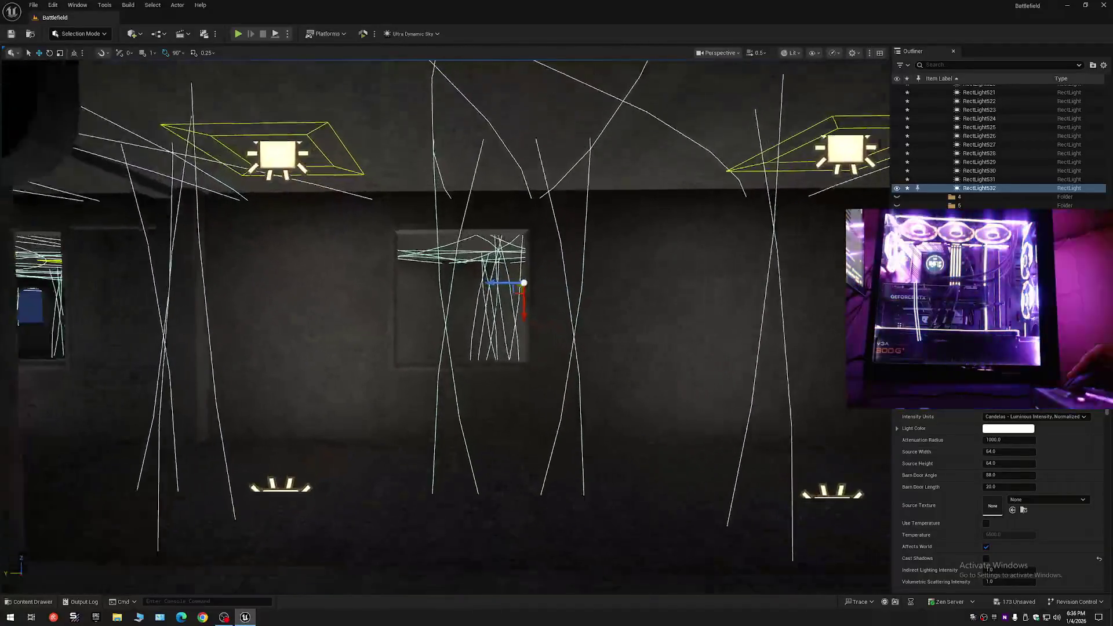
{"action": "key", "text": "w"}
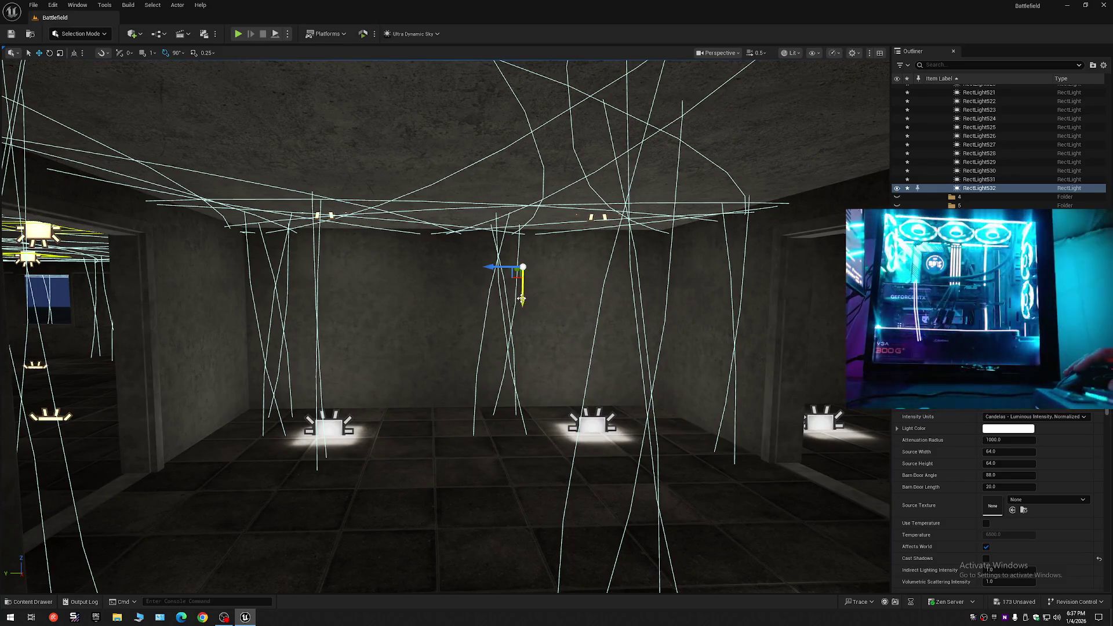
{"action": "left_click_drag", "start_coordinate": [522, 299], "coordinate": [522, 294]}
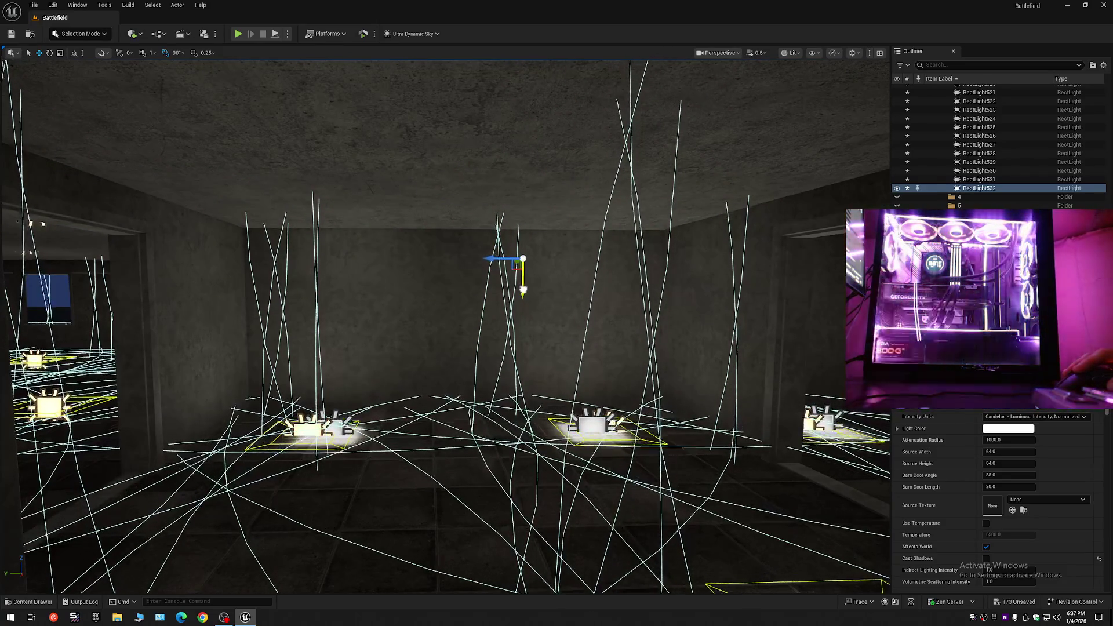
Fly through the large hall to inspect the floor rect lights, pillar, windows and central beam.
{"action": "key", "text": "w"}
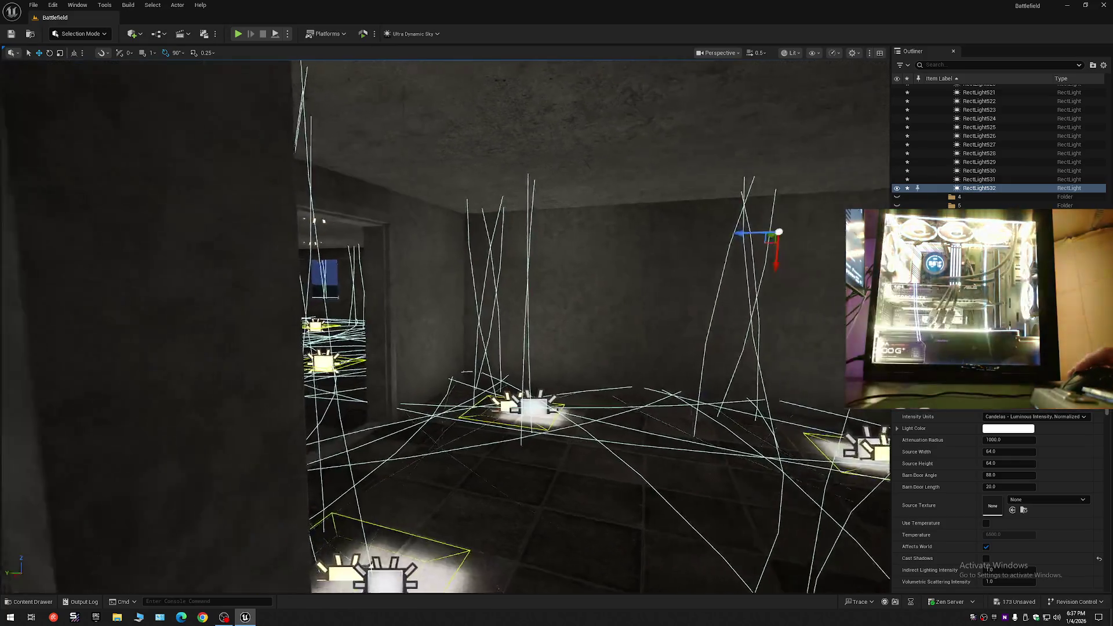
{"action": "key", "text": "w"}
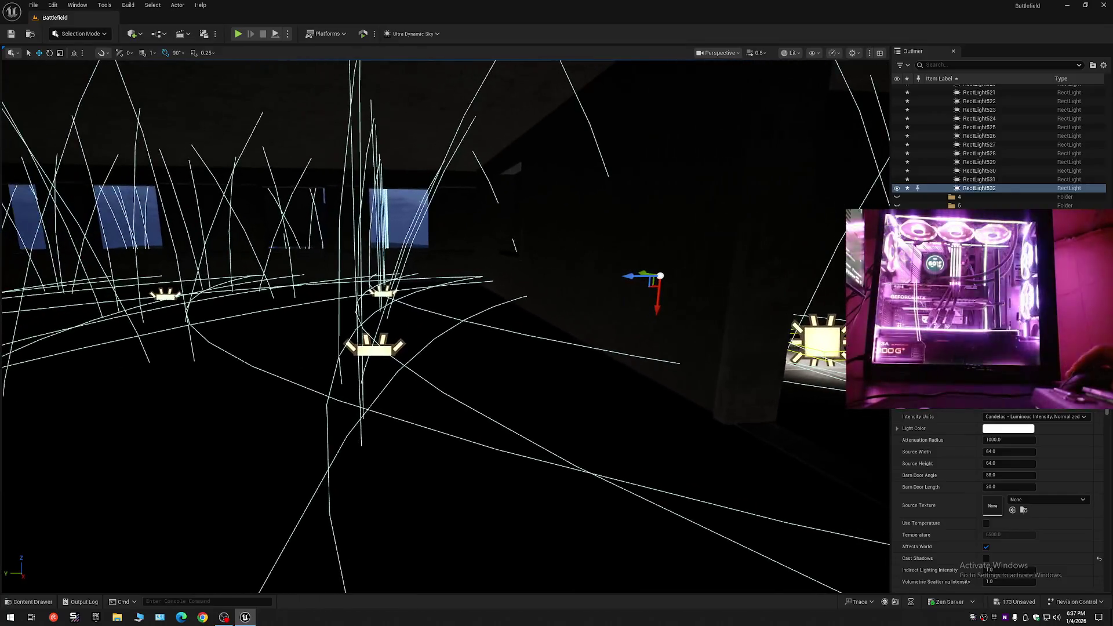
{"action": "key", "text": "w"}
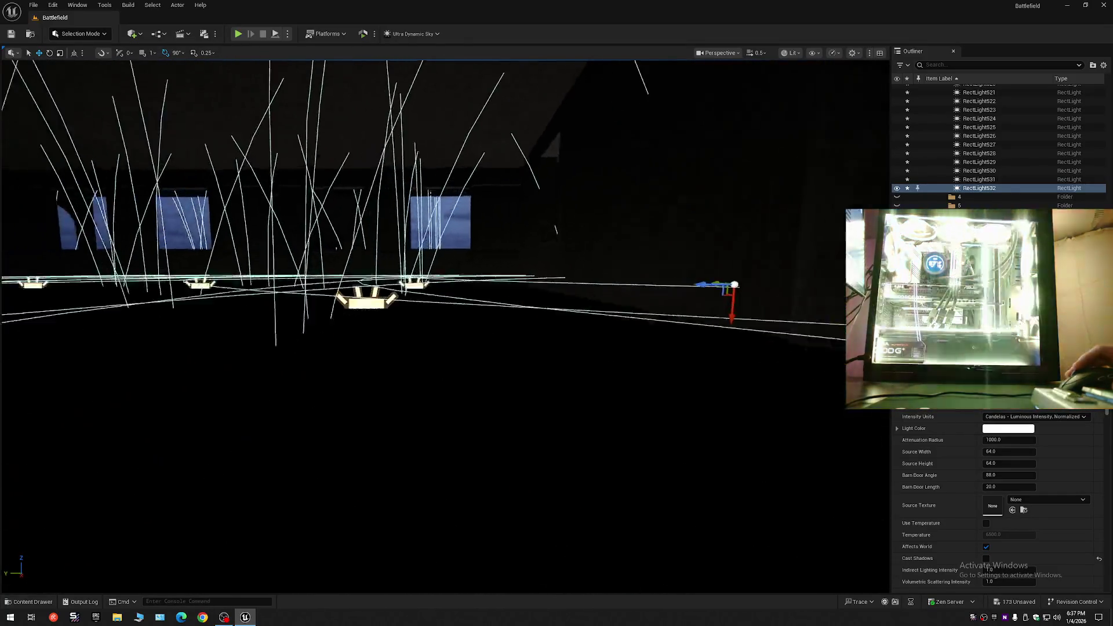
{"action": "key", "text": "w"}
{"action": "key", "text": "w"}
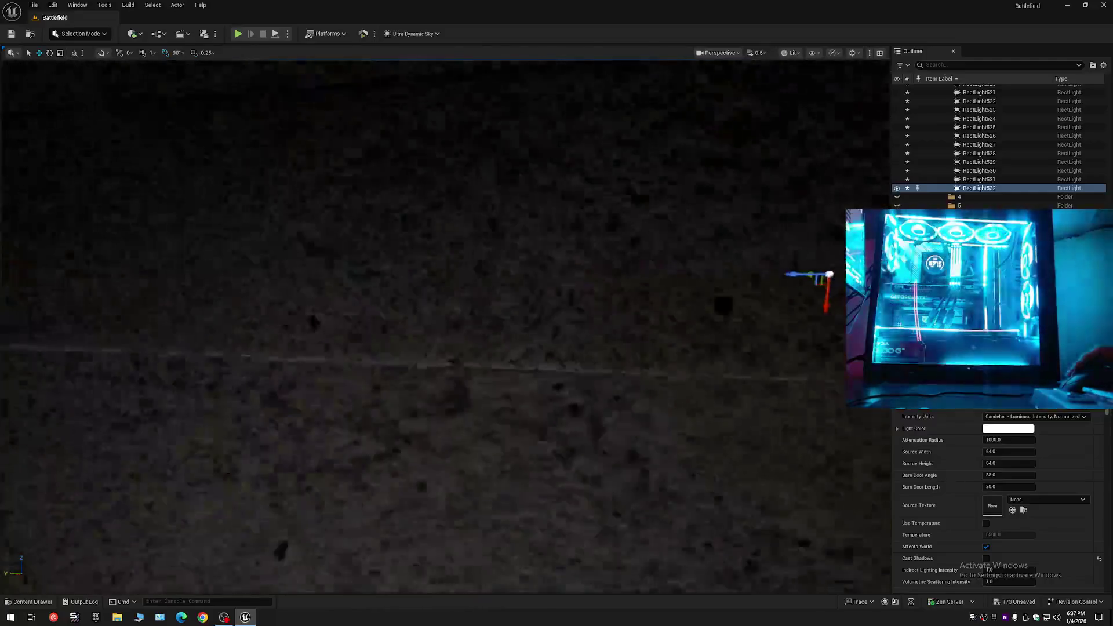
{"action": "key", "text": "s"}
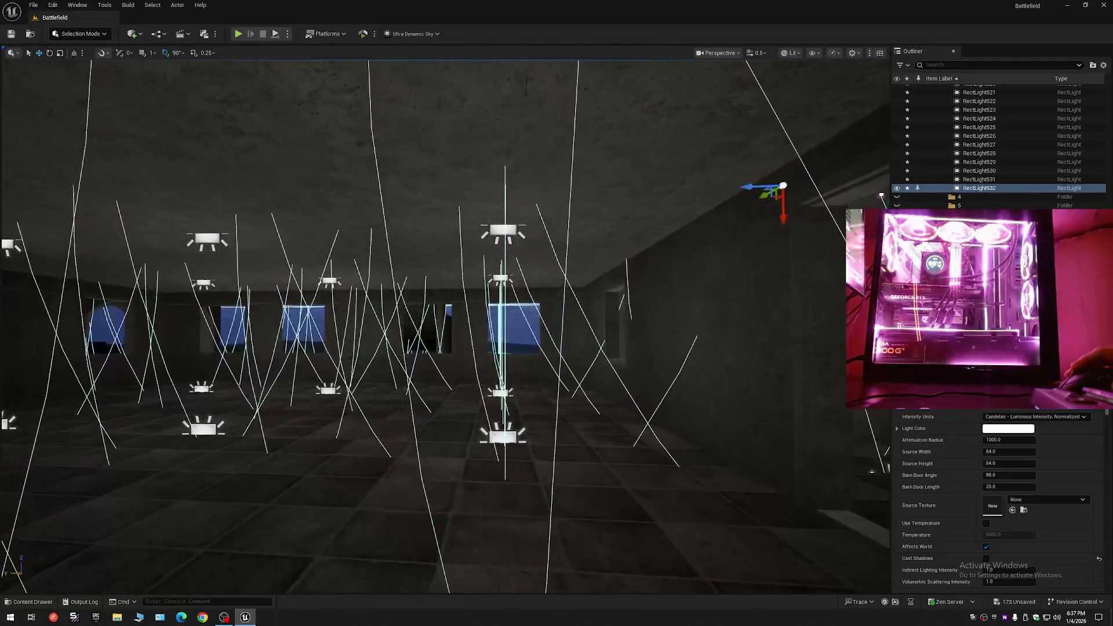
{"action": "key", "text": "w"}
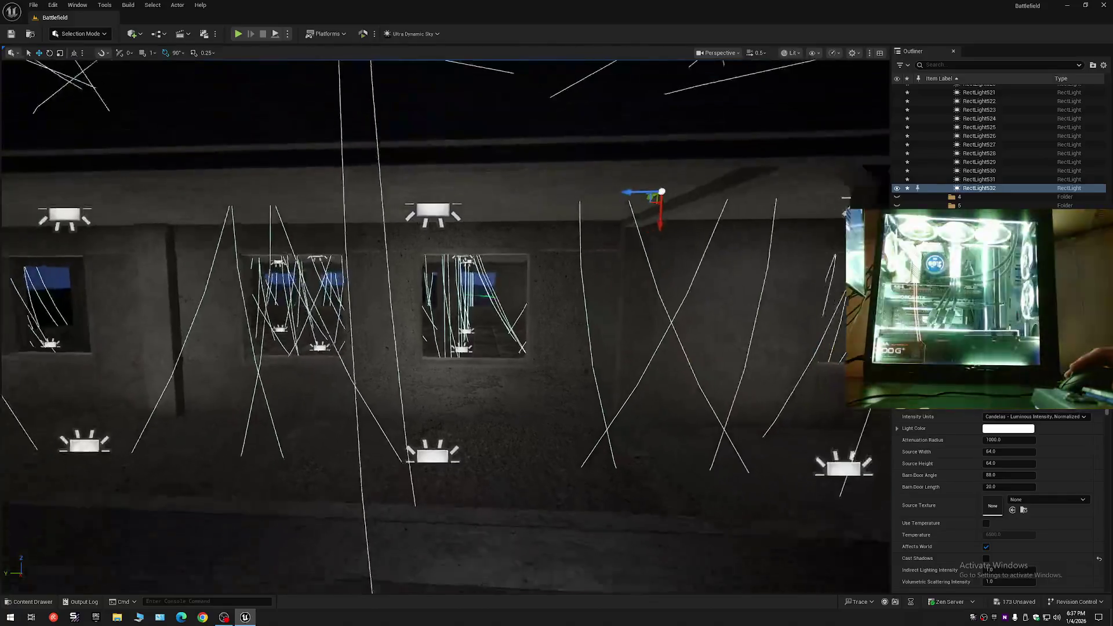
{"action": "key", "text": "s"}
{"action": "key", "text": "s"}
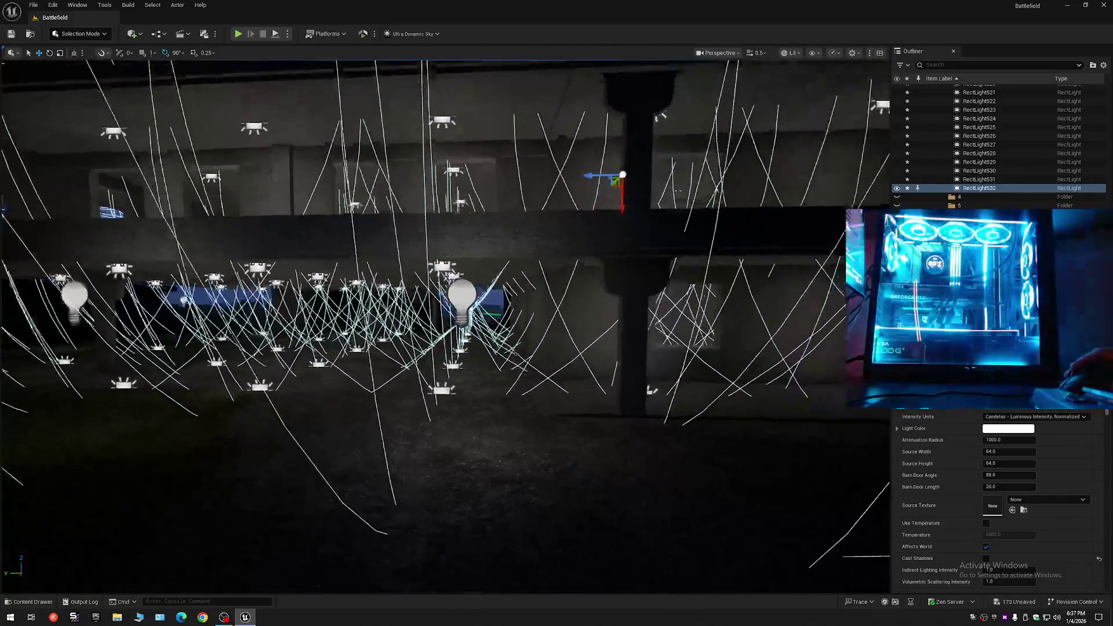
{"action": "key", "text": "w"}
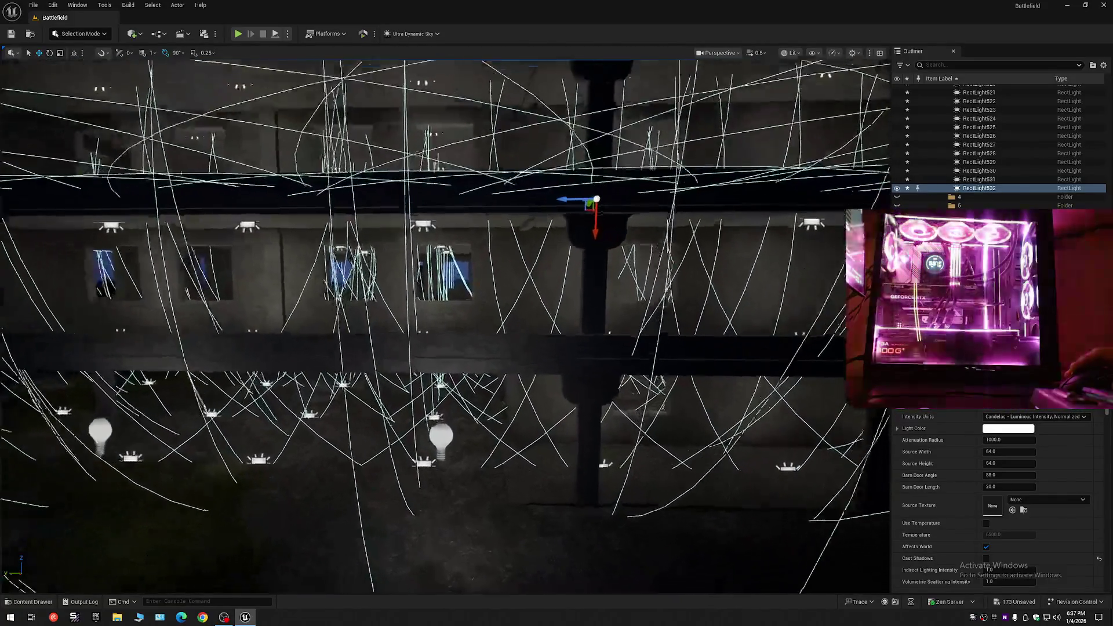
{"action": "key", "text": "s"}
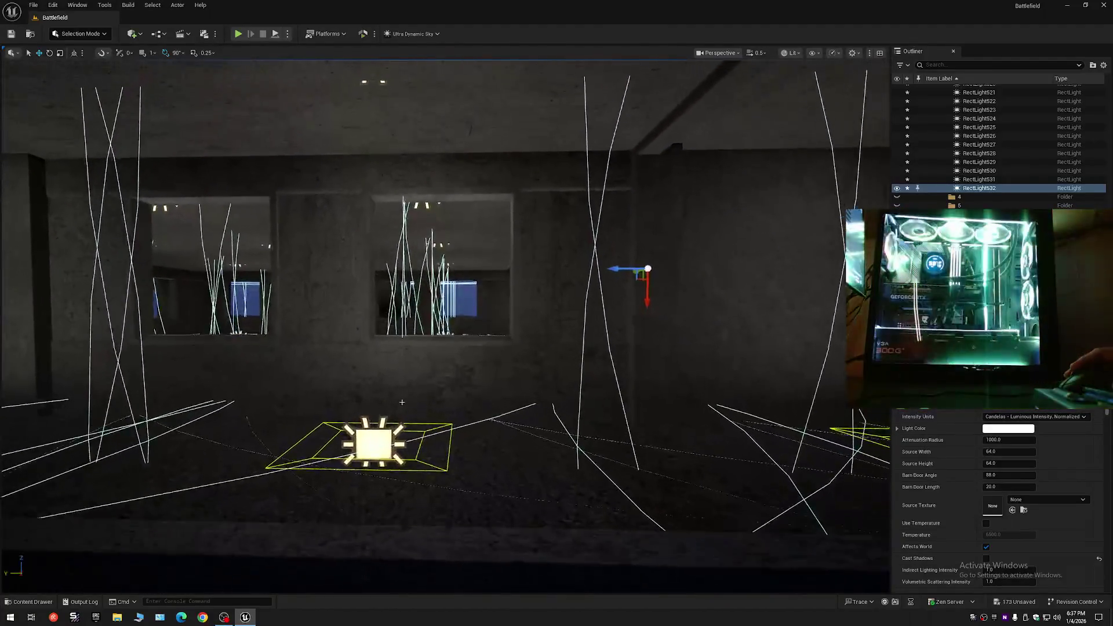
{"action": "key", "text": "q"}
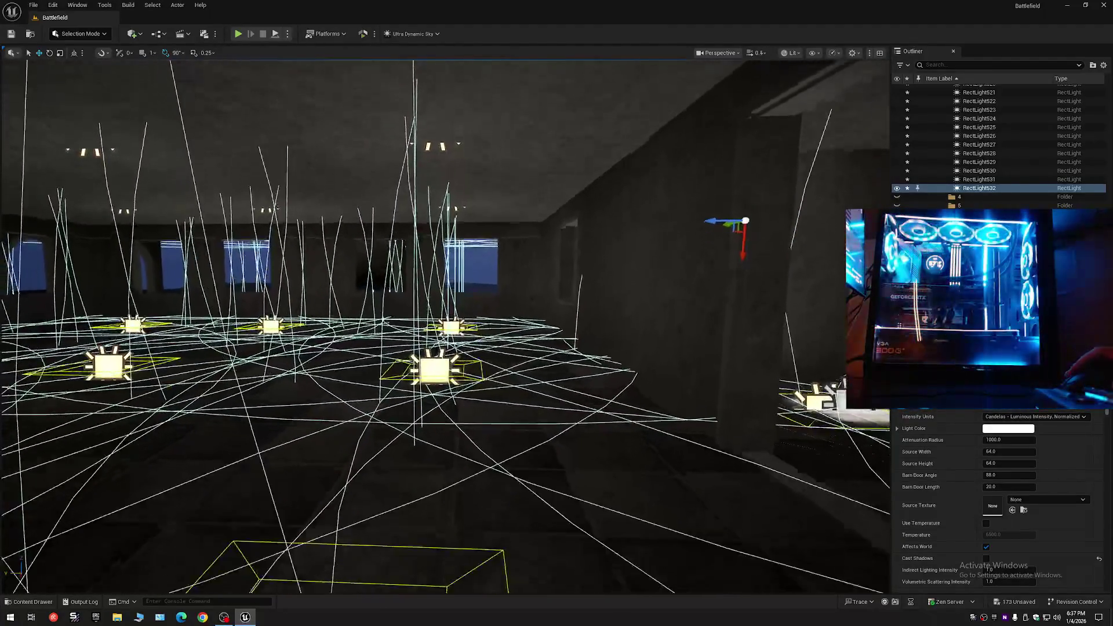
{"action": "scroll", "coordinate": [446, 325], "scroll_direction": "down", "scroll_amount": 1}
{"action": "key", "text": "s"}
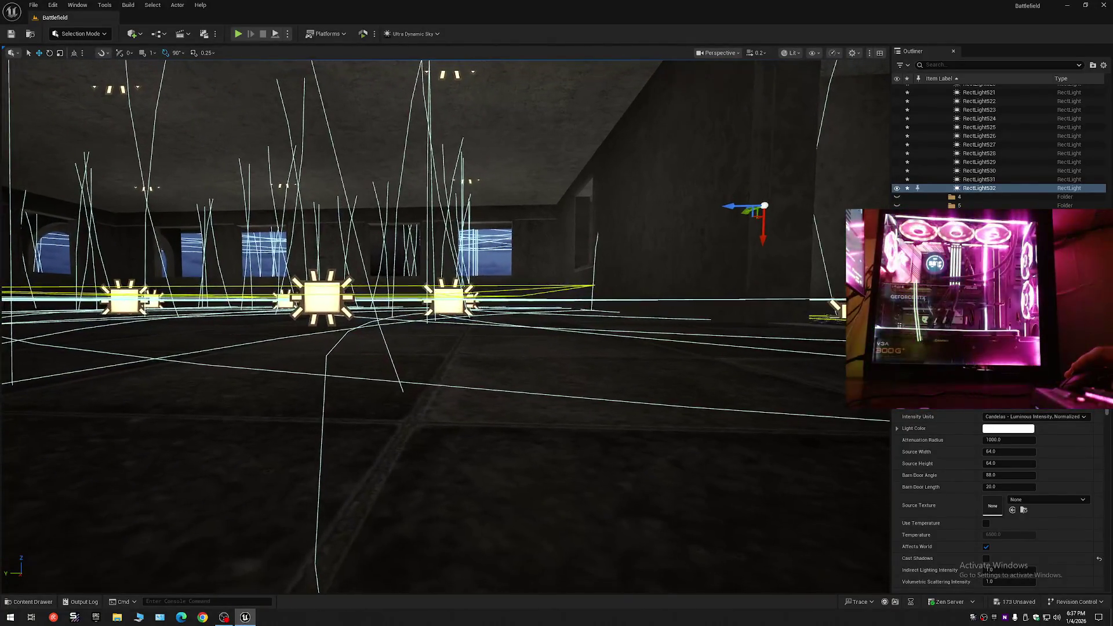
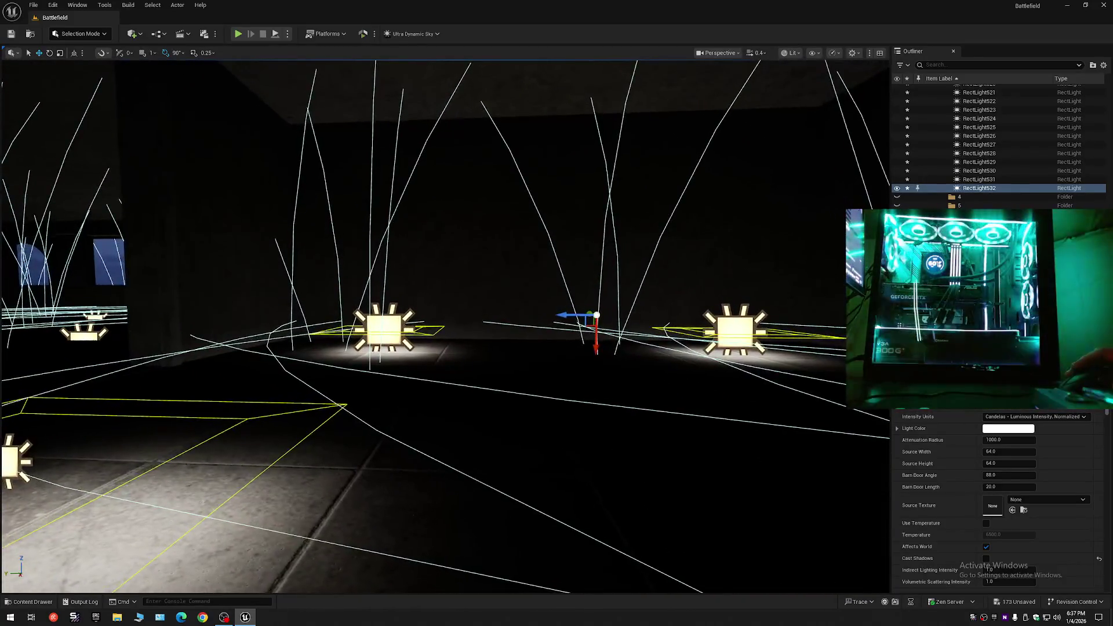
Fly through the lit rooms to inspect the floor rect lights, then clear the light selection.
{"action": "key", "text": "w"}
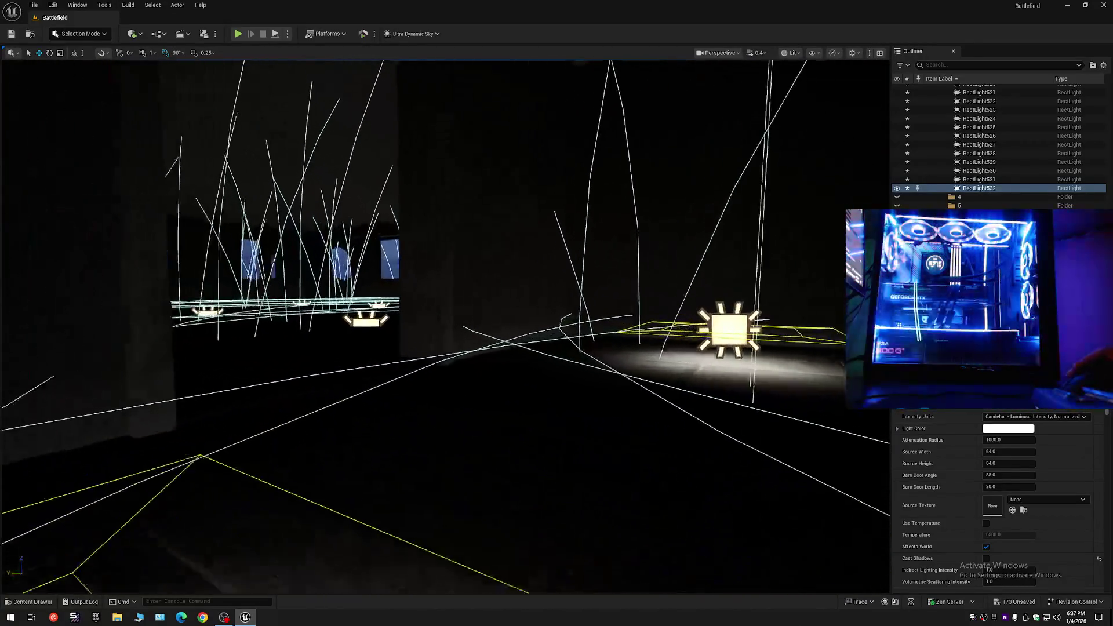
{"action": "key", "text": "s"}
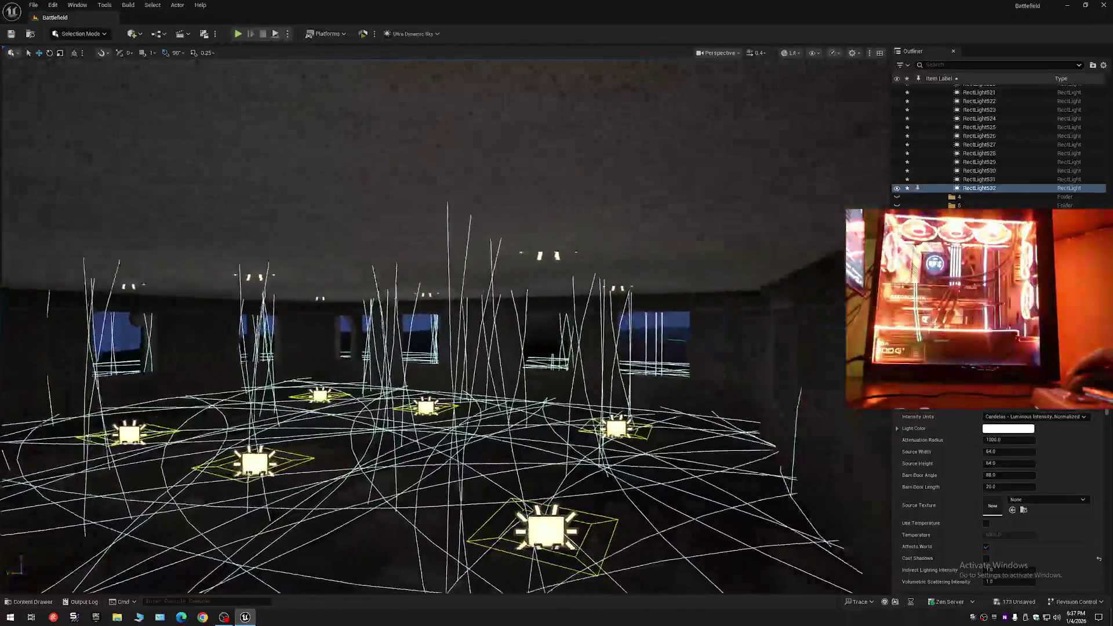
{"action": "key", "text": "s"}
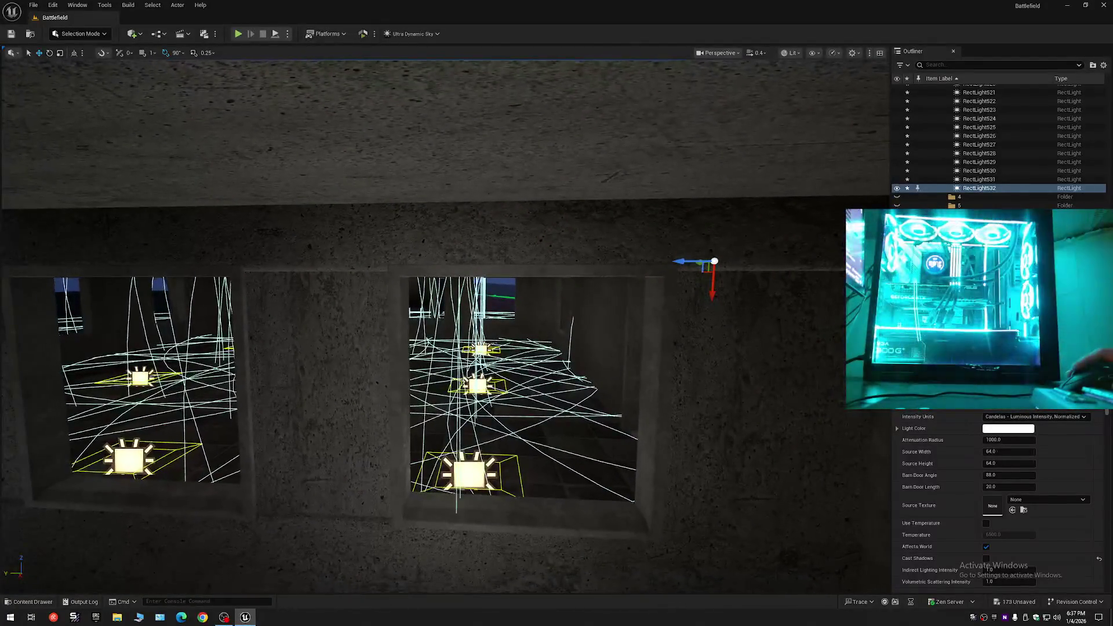
{"action": "key", "text": "q"}
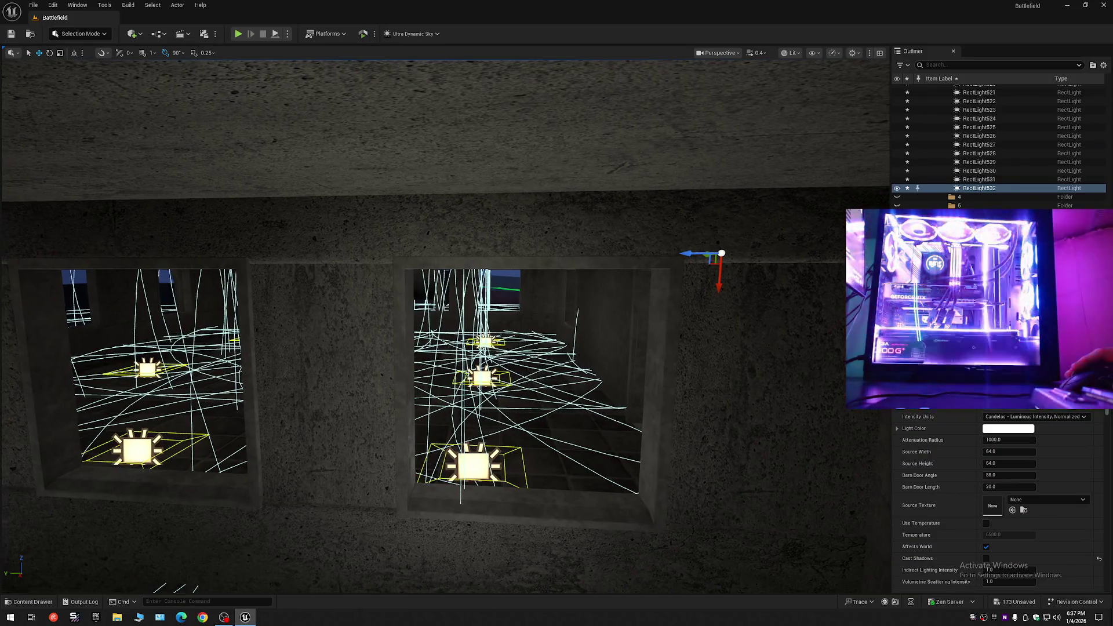
{"action": "key", "text": "e"}
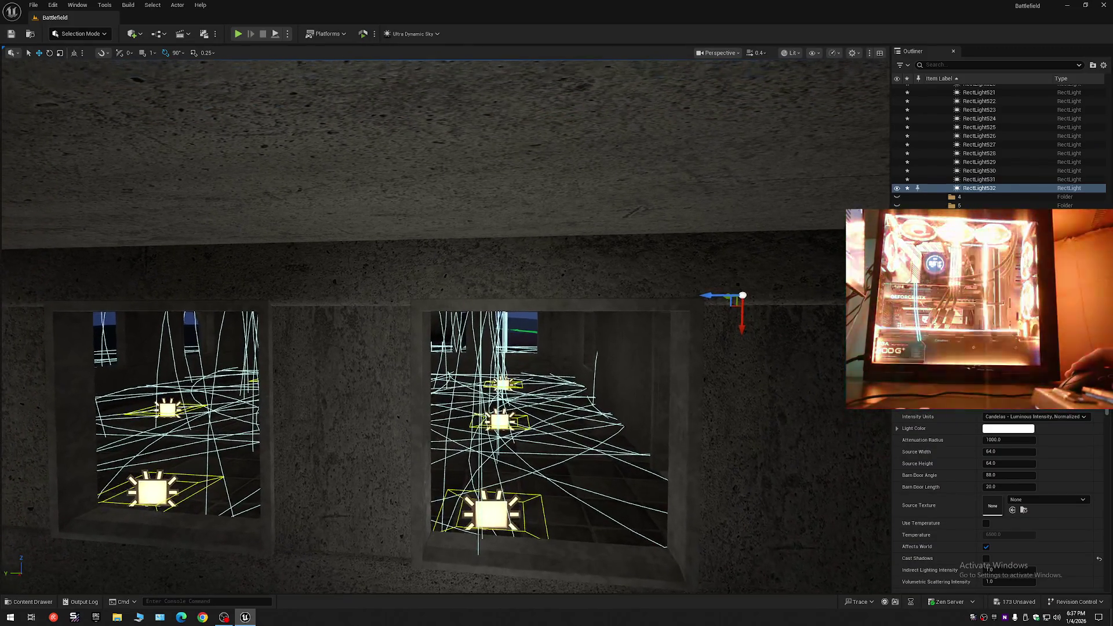
{"action": "key", "text": "q"}
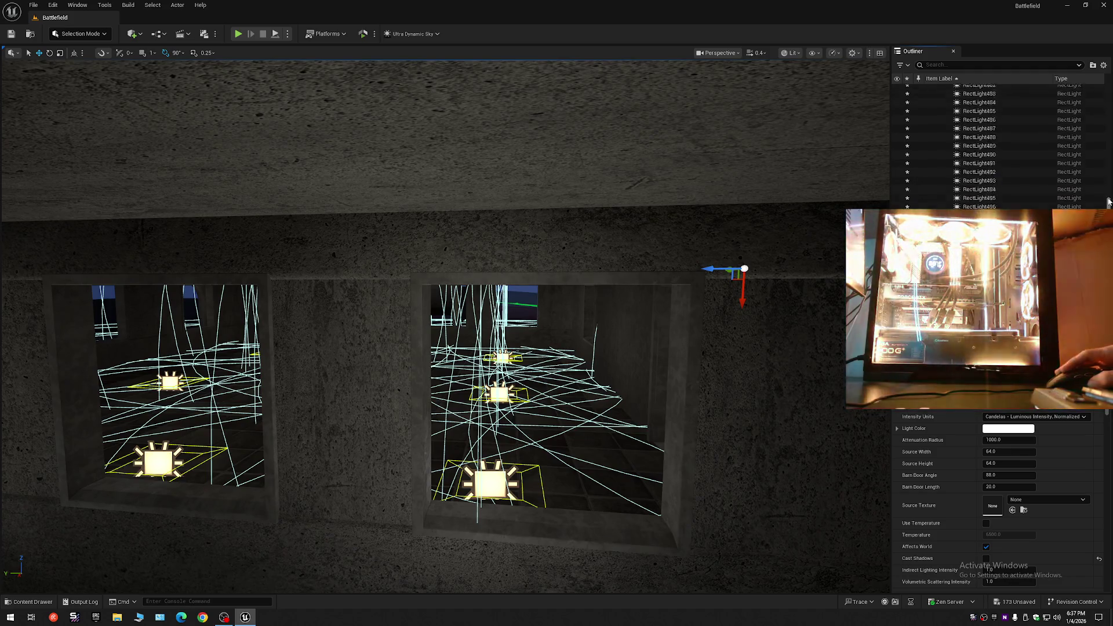
{"action": "left_click_drag", "start_coordinate": [1109, 201], "coordinate": [1106, 139]}
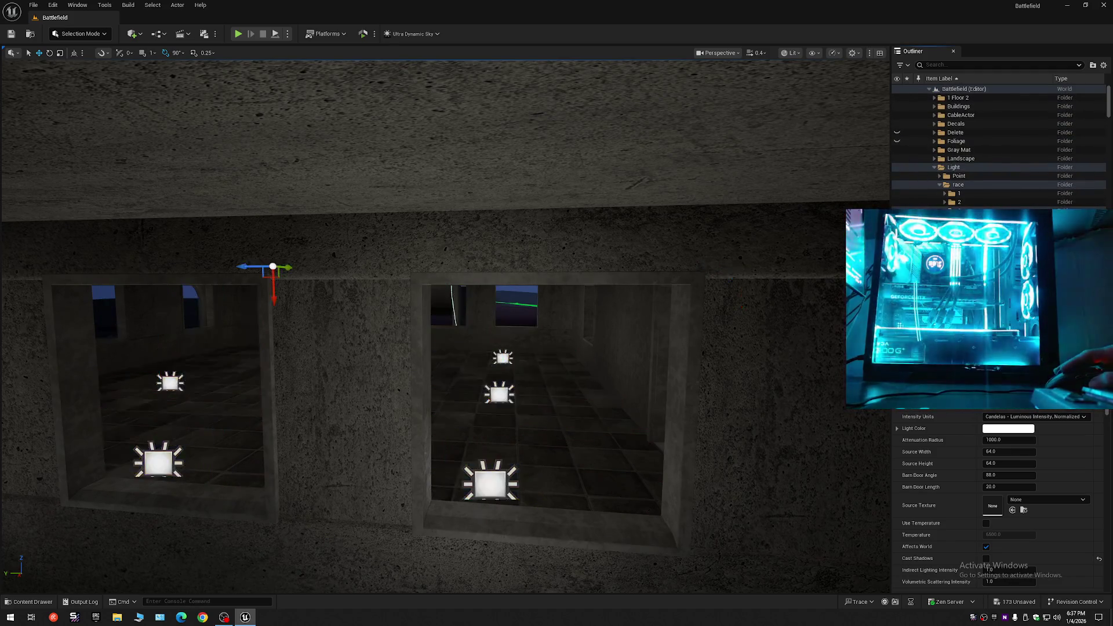
{"action": "key", "text": "Escape"}
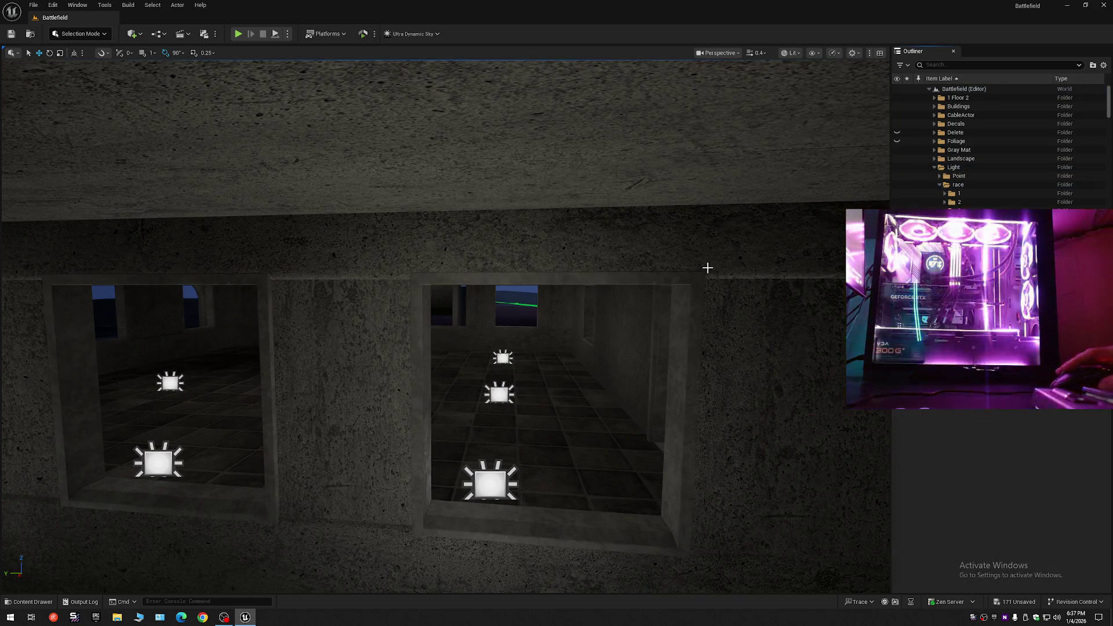
{"action": "left_click_drag", "start_coordinate": [705, 266], "coordinate": [626, 279]}
{"action": "scroll", "coordinate": [447, 296], "scroll_direction": "down", "scroll_amount": 10}
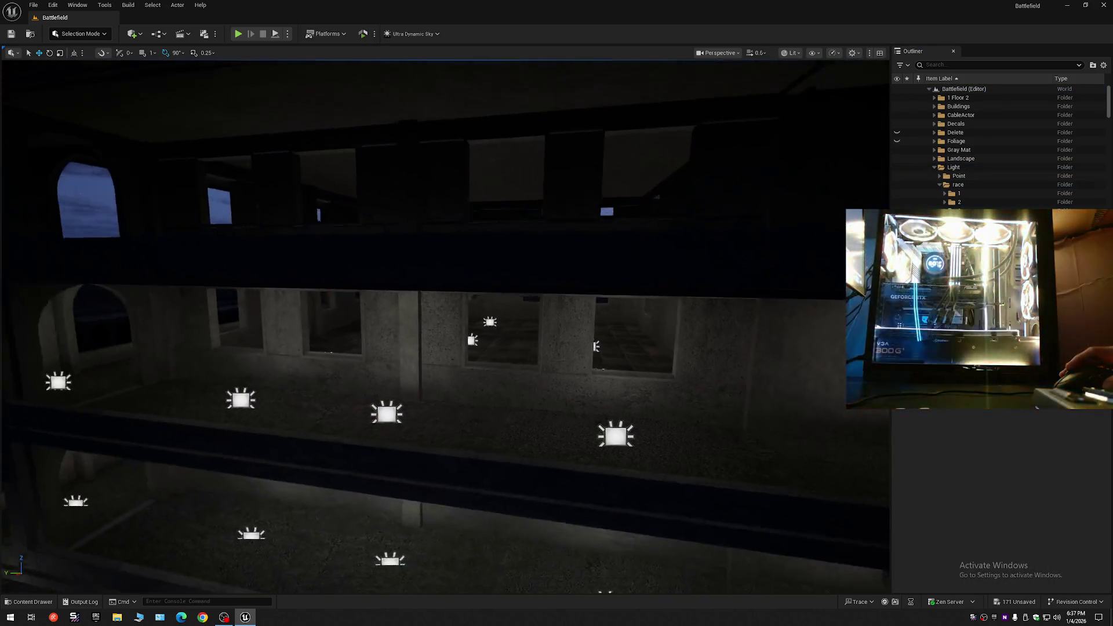
{"action": "scroll", "coordinate": [447, 297], "scroll_direction": "down", "scroll_amount": 8}
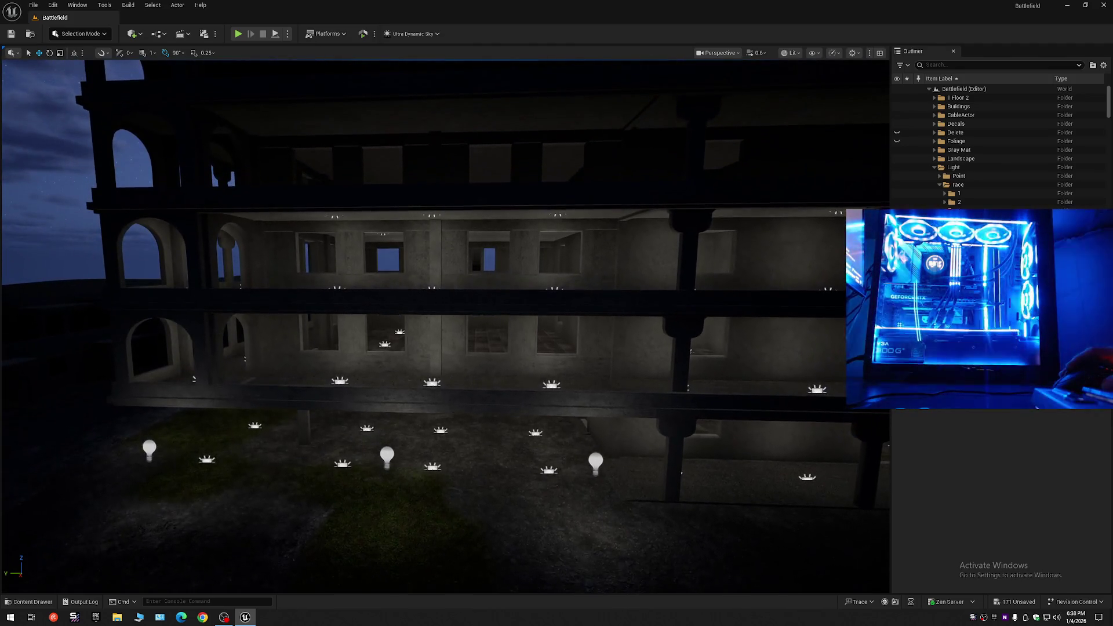
{"action": "left_click_drag", "start_coordinate": [447, 296], "coordinate": [447, 261]}
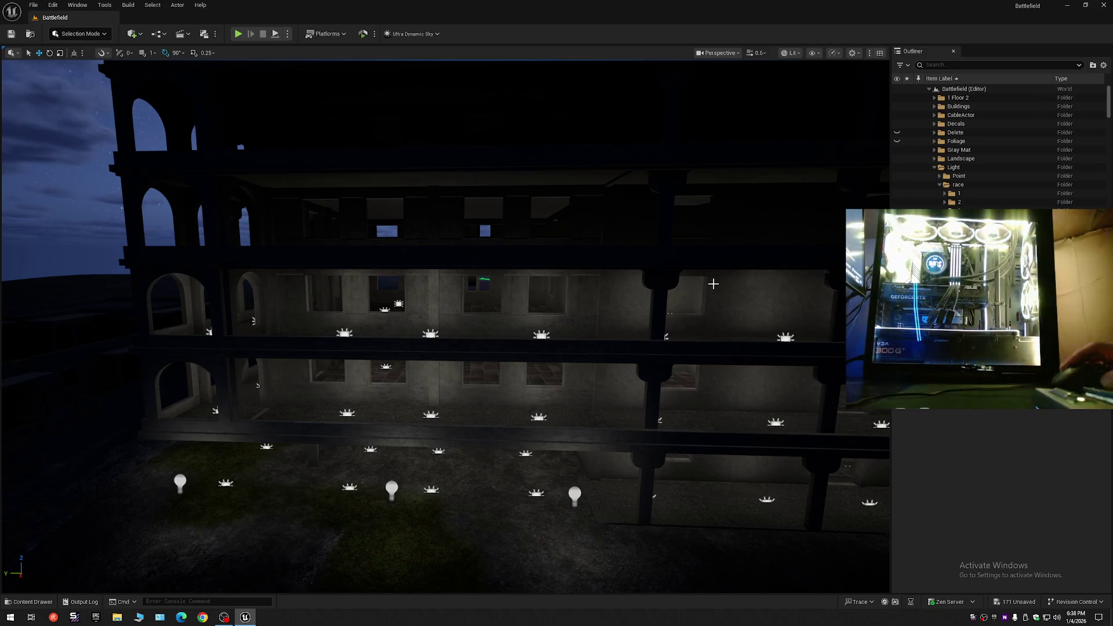
{"action": "scroll", "coordinate": [447, 261], "scroll_direction": "up", "scroll_amount": 10}
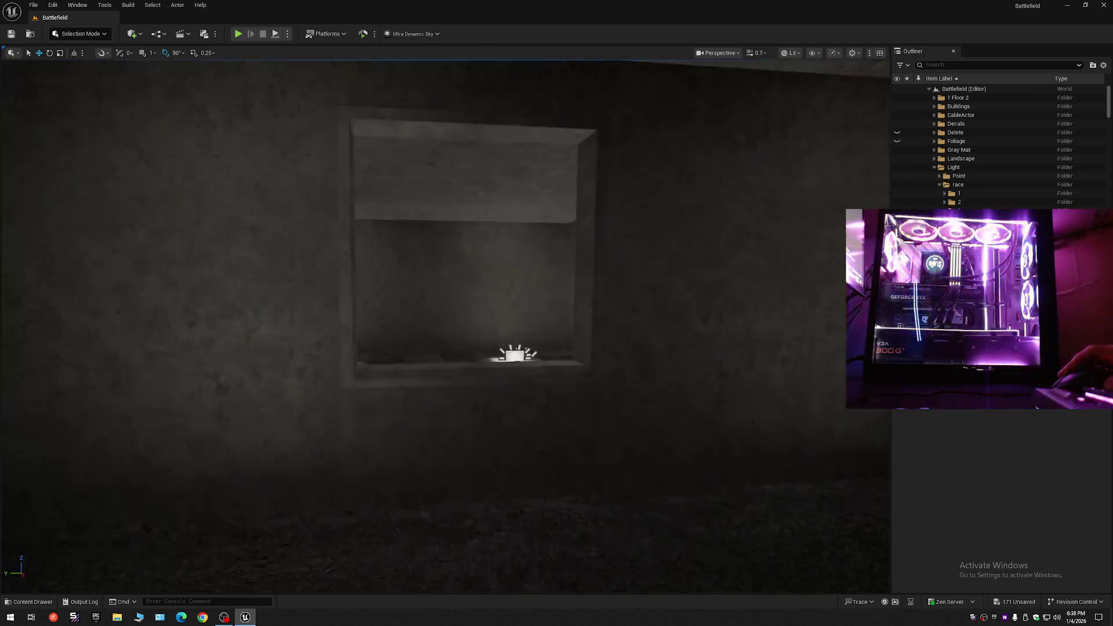
{"action": "mouse_move", "coordinate": [447, 261]}
{"action": "left_mouse_down"}
{"action": "mouse_move", "coordinate": [447, 244]}
{"action": "mouse_move", "coordinate": [413, 232]}
{"action": "left_mouse_up"}
{"action": "scroll", "coordinate": [446, 325], "scroll_direction": "down", "scroll_amount": 15}
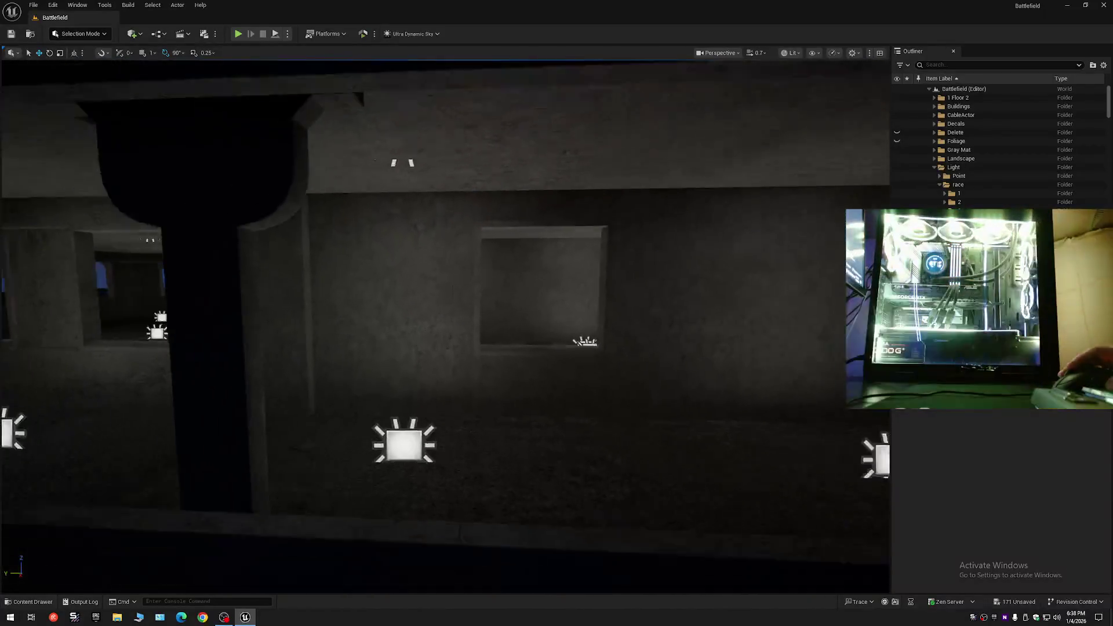
{"action": "scroll", "coordinate": [445, 324], "scroll_direction": "up", "scroll_amount": 2}
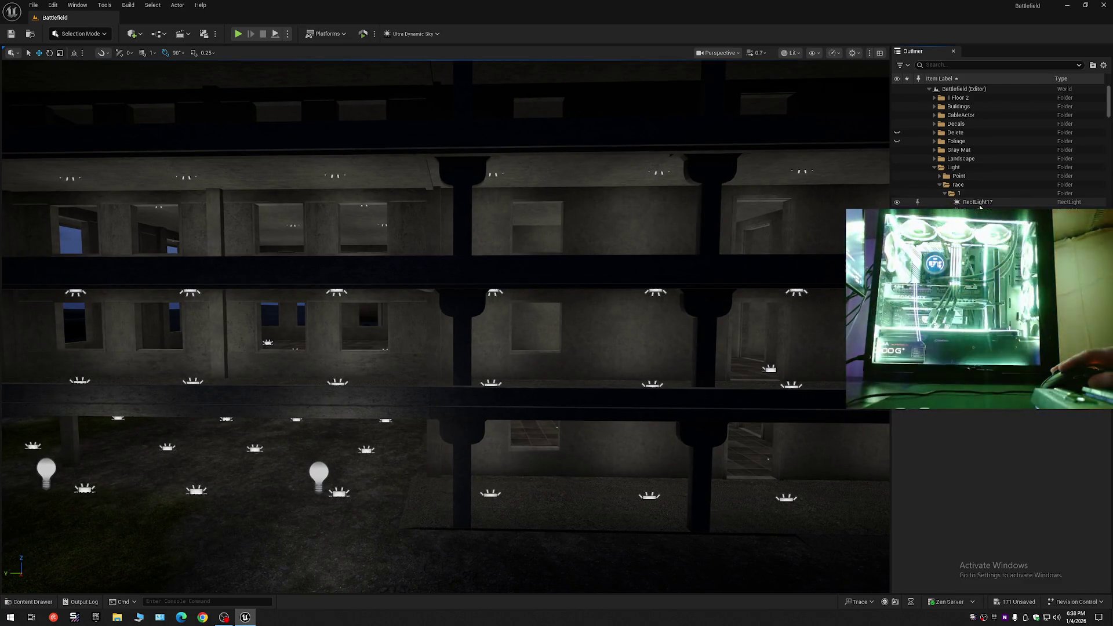
Select the rect lights from RectLight17 through RectLight188 in the Outliner.
{"action": "left_click", "coordinate": [980, 204]}
{"action": "left_click_drag", "start_coordinate": [1107, 101], "coordinate": [1110, 204]}
{"action": "left_click", "coordinate": [997, 171], "text": "shift"}
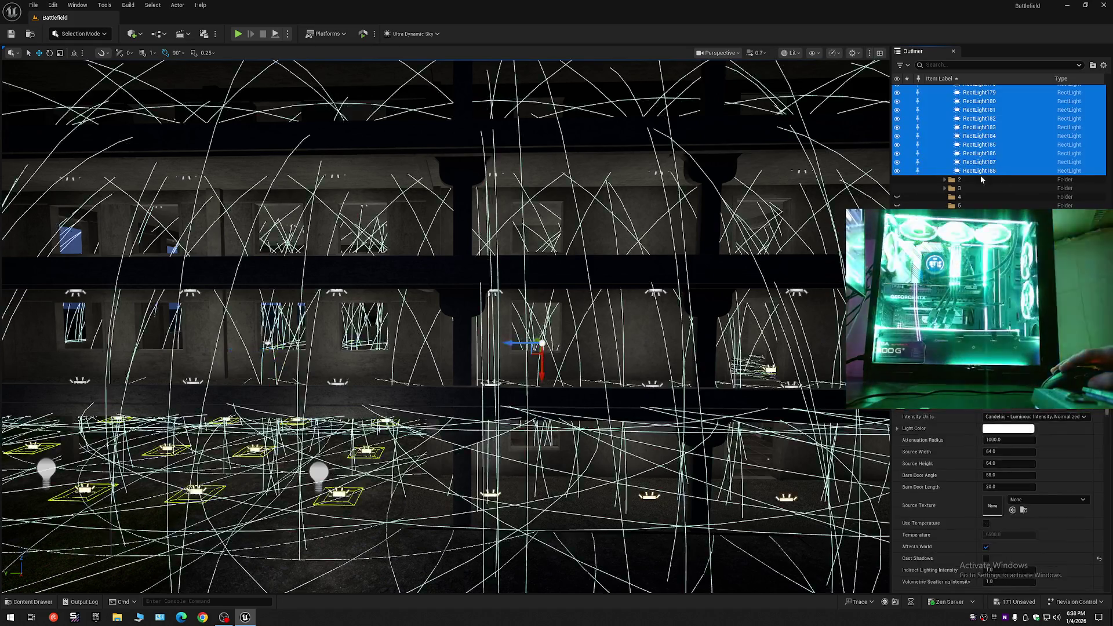
{"action": "scroll", "coordinate": [446, 325], "scroll_direction": "down", "scroll_amount": 10}
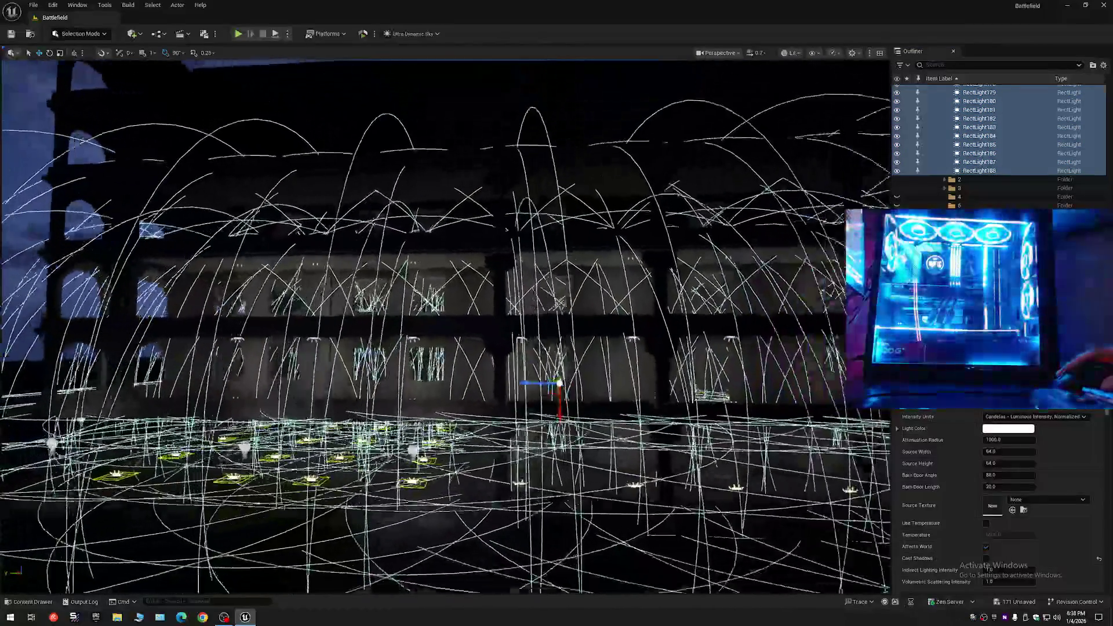
{"action": "scroll", "coordinate": [691, 143], "scroll_direction": "down", "scroll_amount": 5}
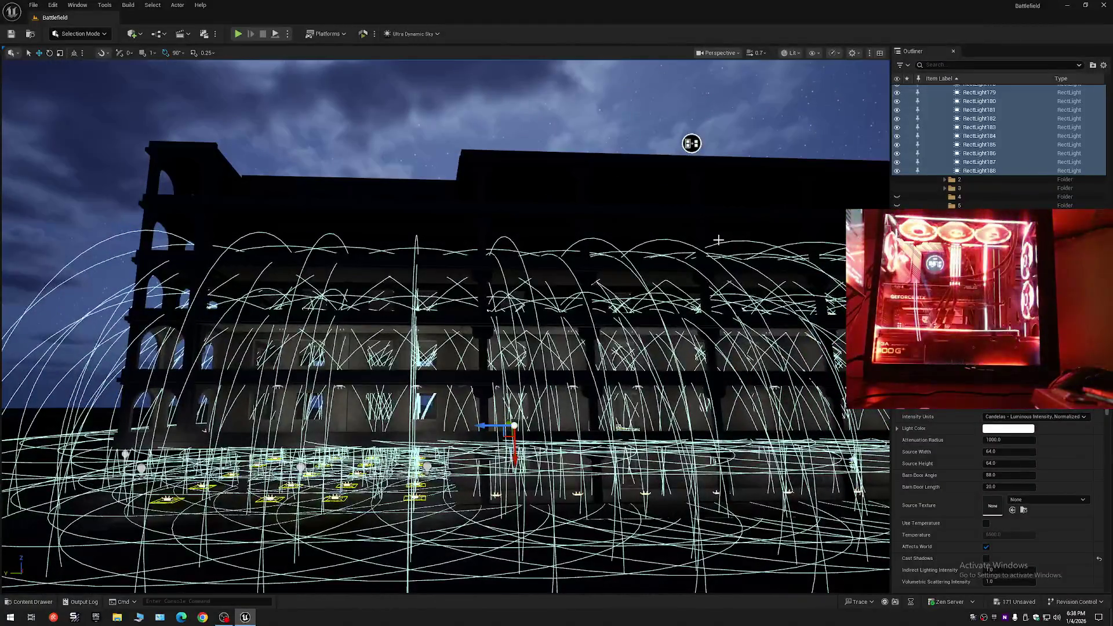
Duplicate the selected rect lights and drag the copies up to the upper floor.
{"action": "key", "text": "ctrl+d"}
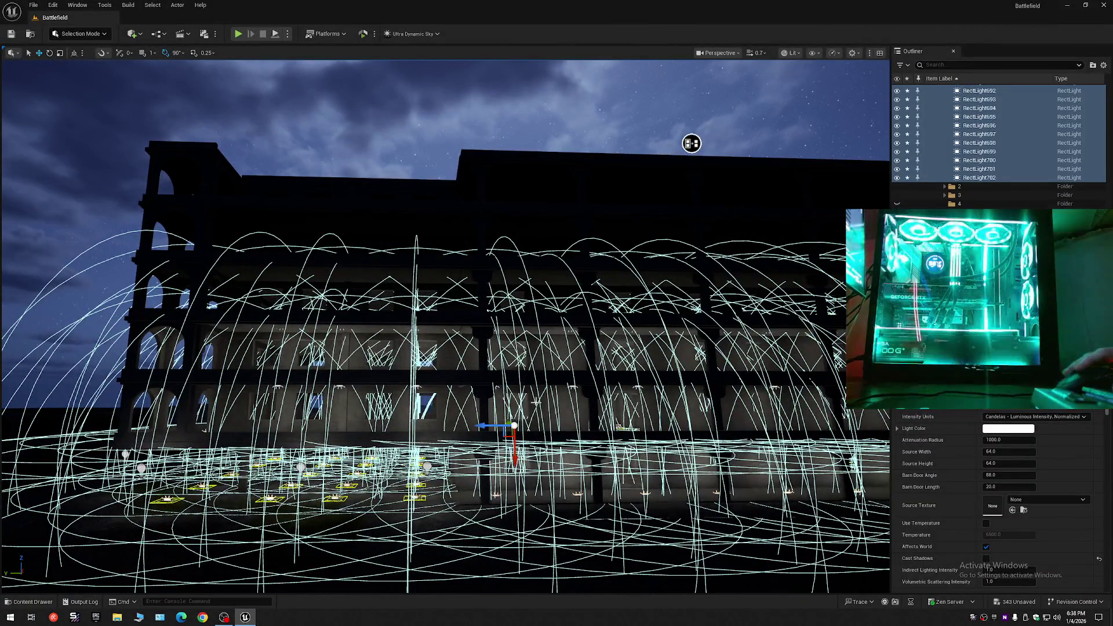
{"action": "left_click_drag", "start_coordinate": [515, 447], "coordinate": [514, 354]}
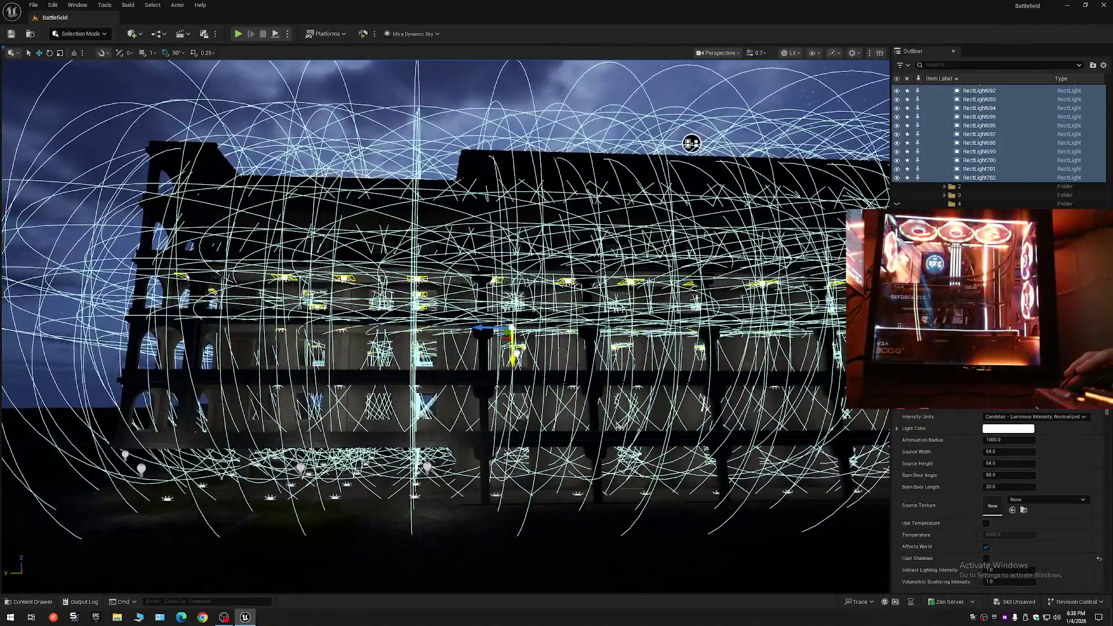
{"action": "scroll", "coordinate": [691, 144], "scroll_direction": "up", "scroll_amount": 5}
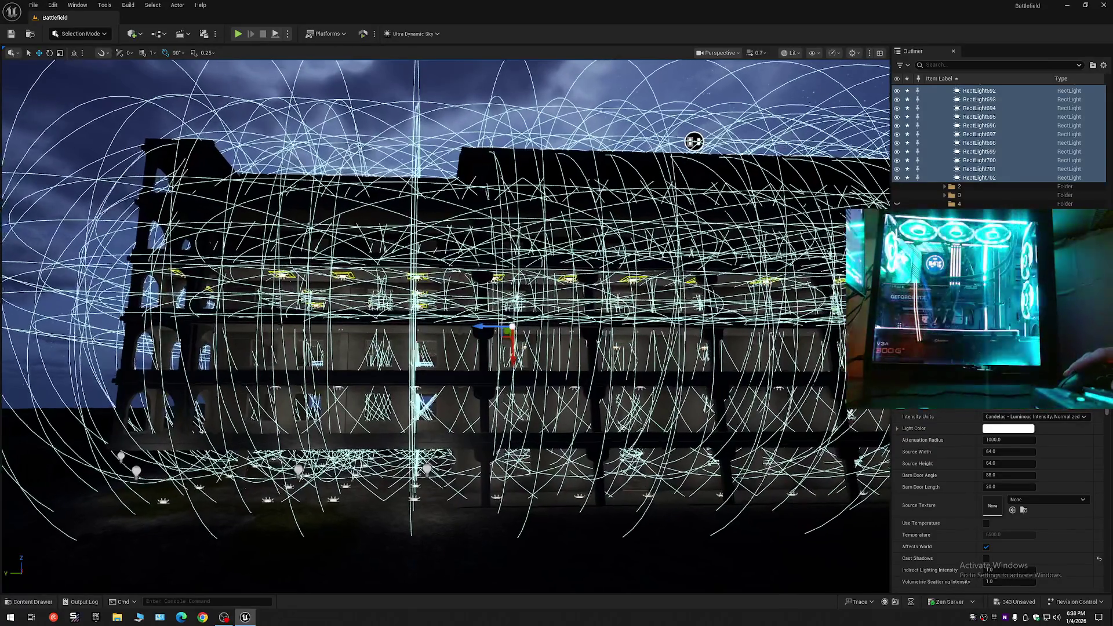
{"action": "scroll", "coordinate": [445, 325], "scroll_direction": "up", "scroll_amount": 10}
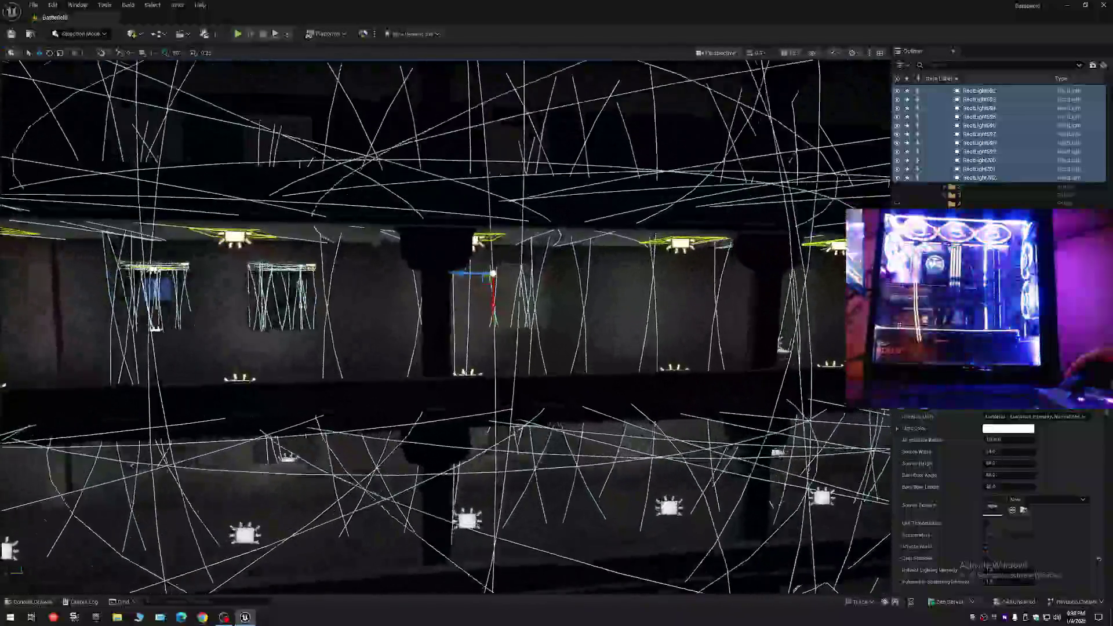
Snap the copied rect lights down onto the upper corridor floor with End.
{"action": "scroll", "coordinate": [445, 324], "scroll_direction": "up", "scroll_amount": 10}
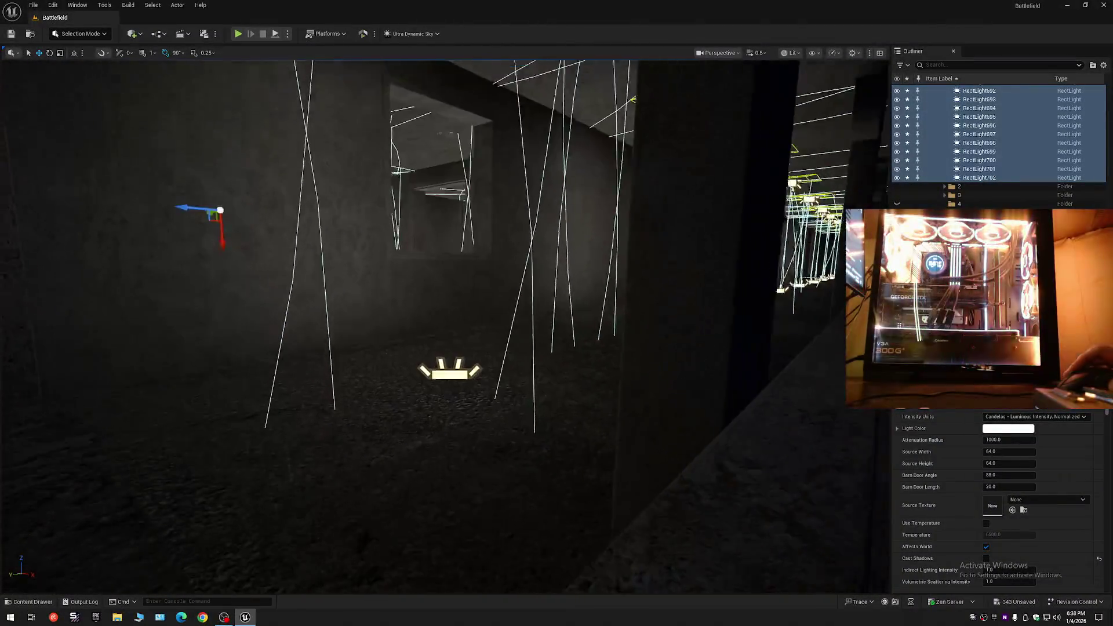
{"action": "scroll", "coordinate": [446, 325], "scroll_direction": "up", "scroll_amount": 1}
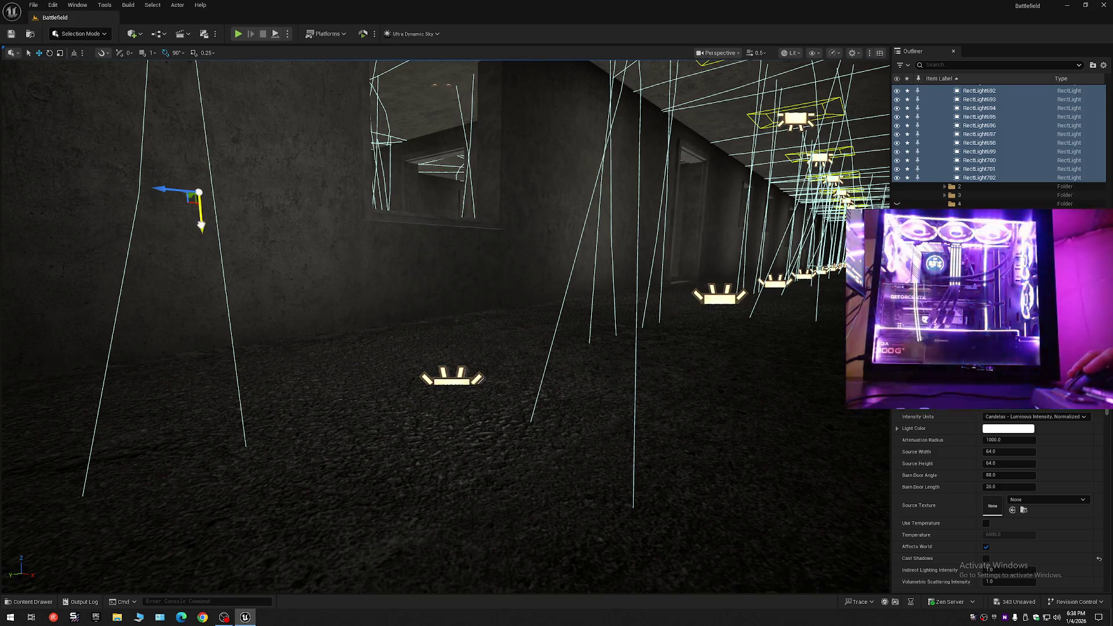
{"action": "key", "text": "End"}
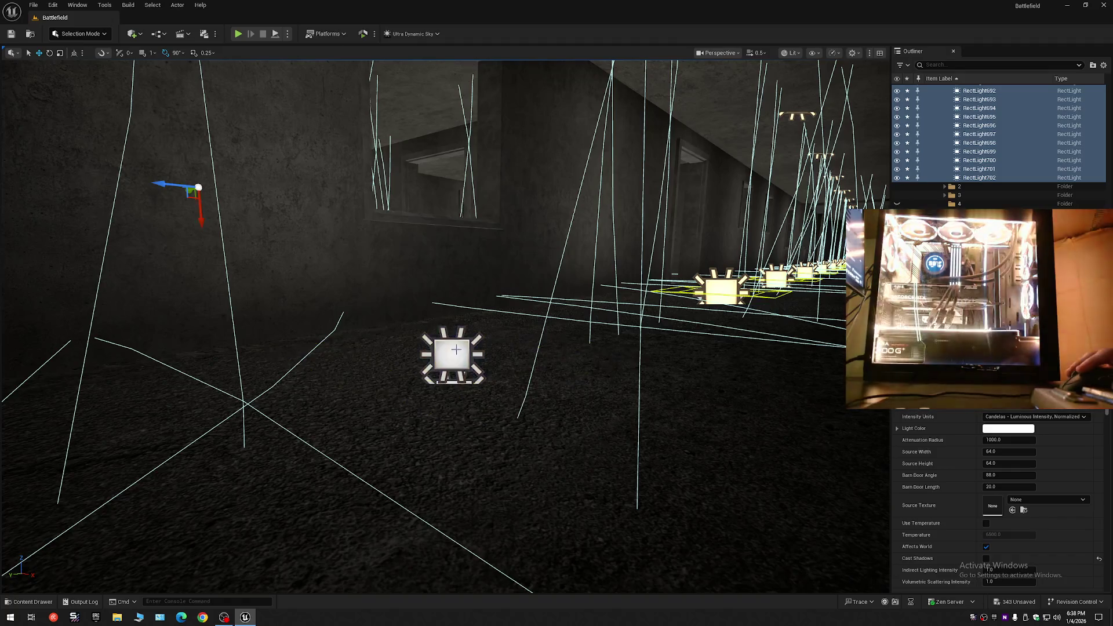
Focus on a corridor floor light, check the new row from outside the building, then deselect all.
{"action": "left_click", "coordinate": [457, 354]}
{"action": "key", "text": "f"}
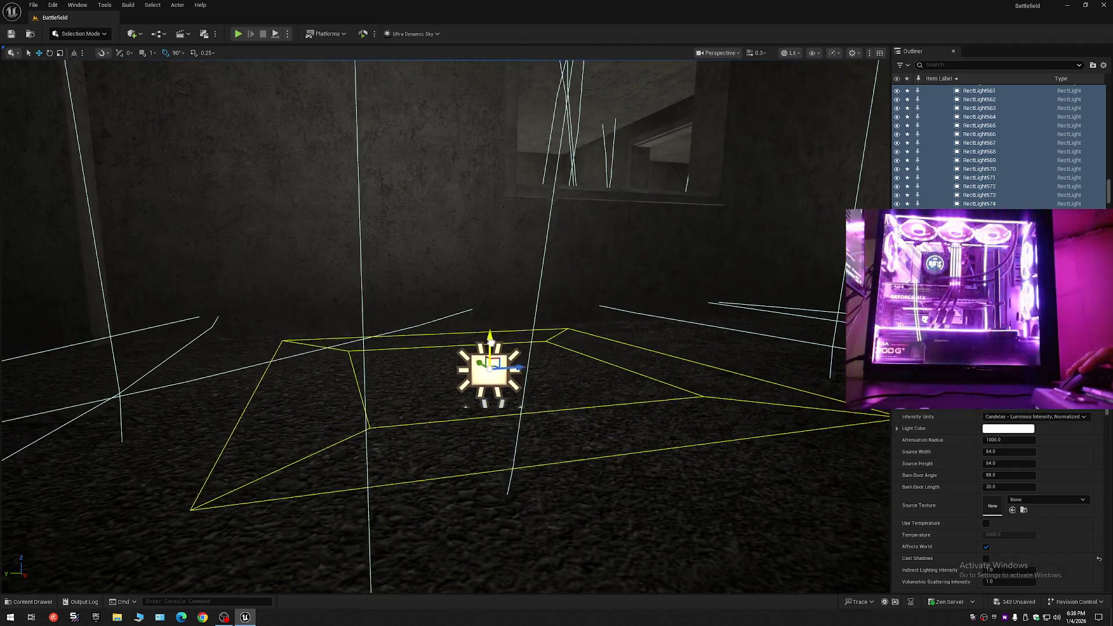
{"action": "scroll", "coordinate": [445, 325], "scroll_direction": "up", "scroll_amount": 2}
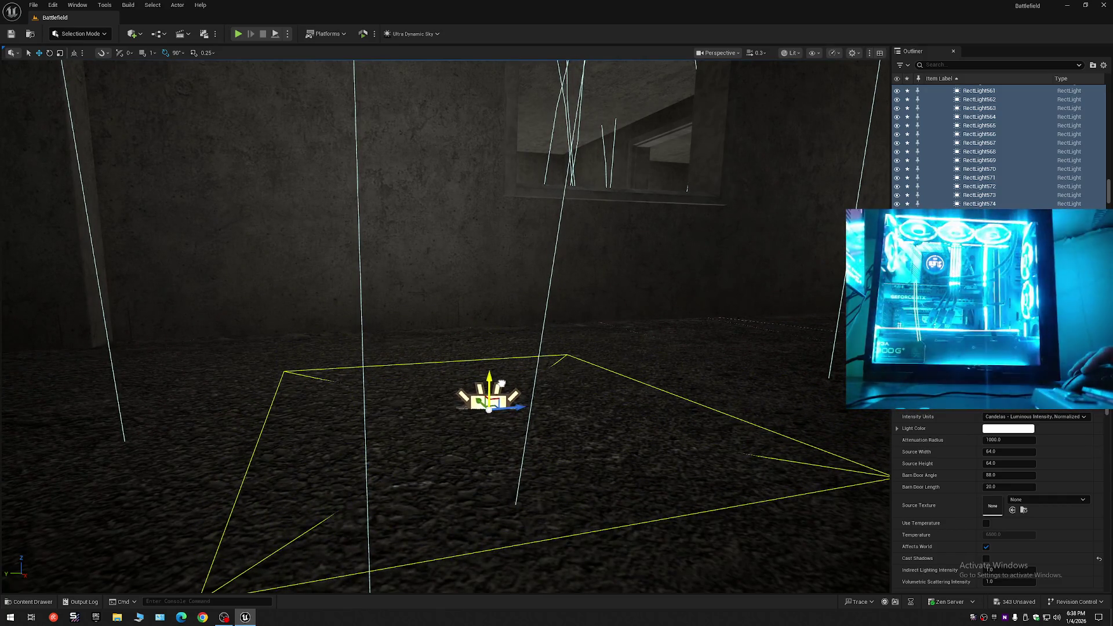
{"action": "mouse_move", "coordinate": [446, 325]}
{"action": "left_mouse_down"}
{"action": "mouse_move", "coordinate": [445, 64]}
{"action": "mouse_move", "coordinate": [445, 133]}
{"action": "left_mouse_up"}
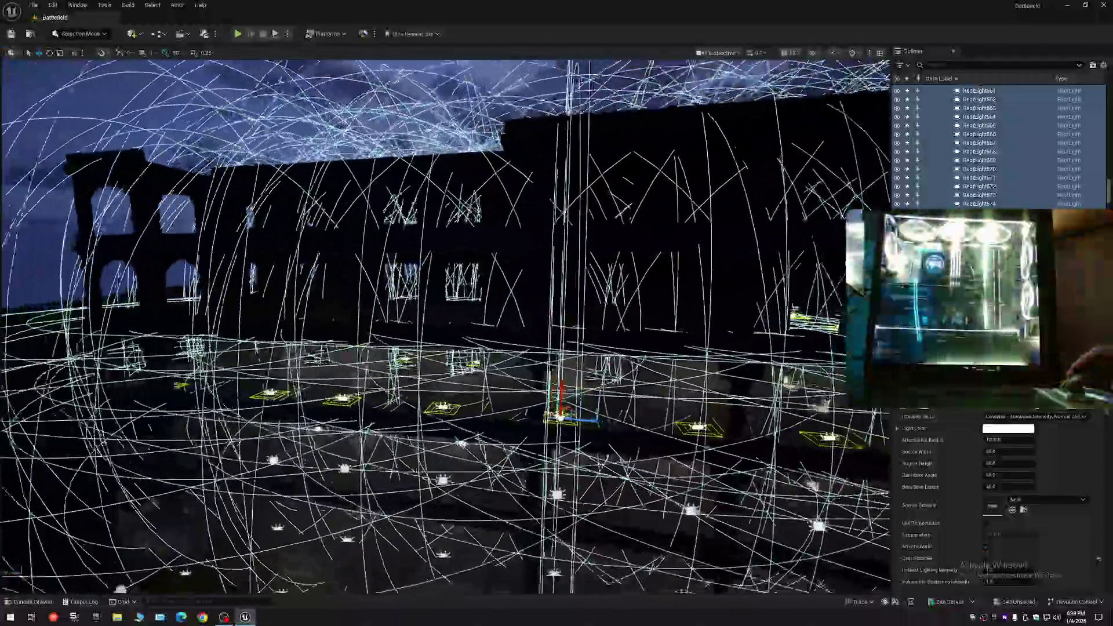
{"action": "left_click_drag", "start_coordinate": [804, 93], "coordinate": [785, 130]}
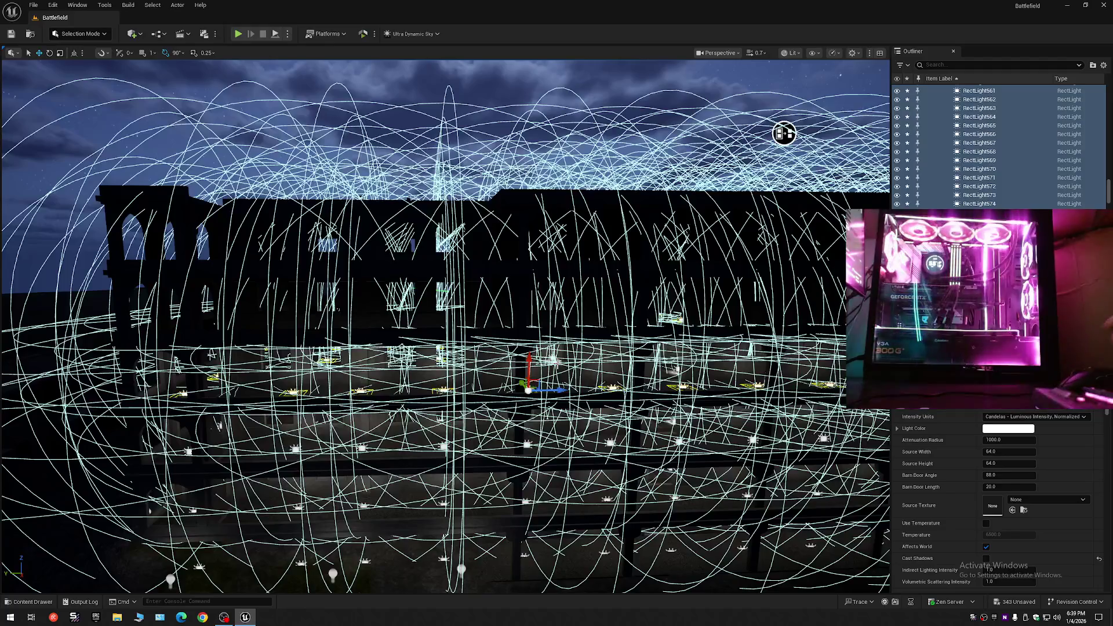
{"action": "key", "text": "Escape"}
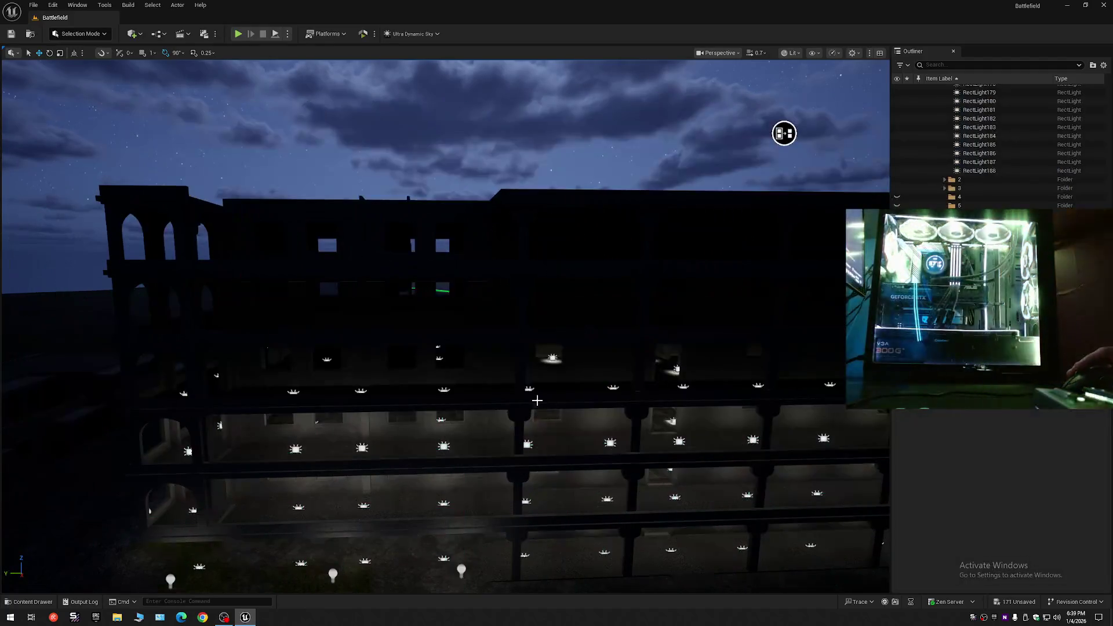
Zoom around the facade and rooms to survey the floor lights across the building.
{"action": "scroll", "coordinate": [532, 402], "scroll_direction": "up", "scroll_amount": 10}
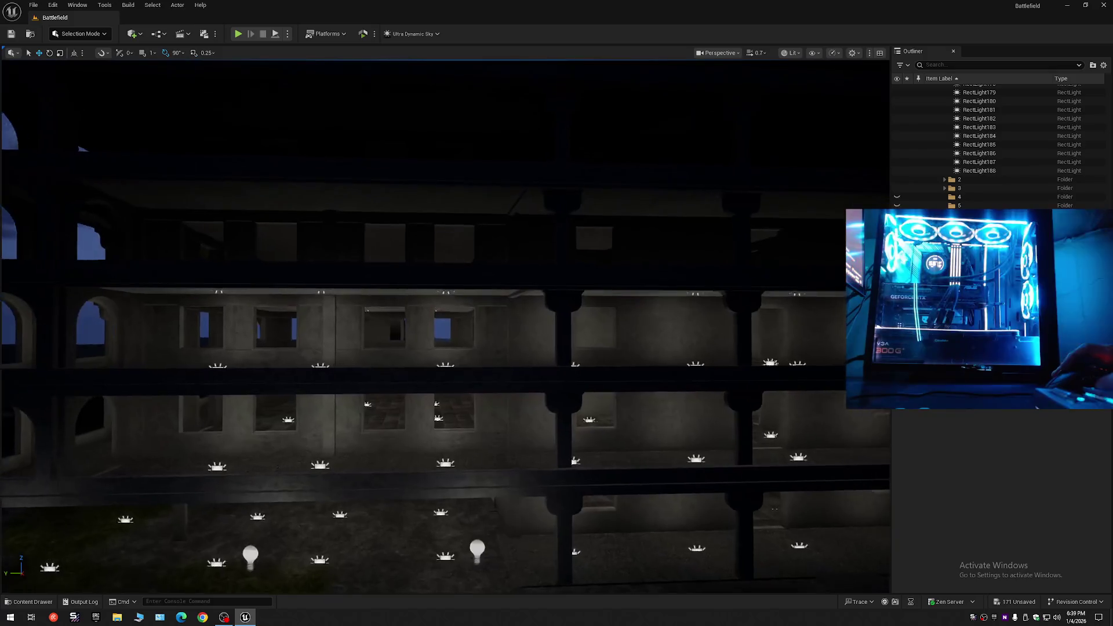
{"action": "scroll", "coordinate": [445, 324], "scroll_direction": "up", "scroll_amount": 5}
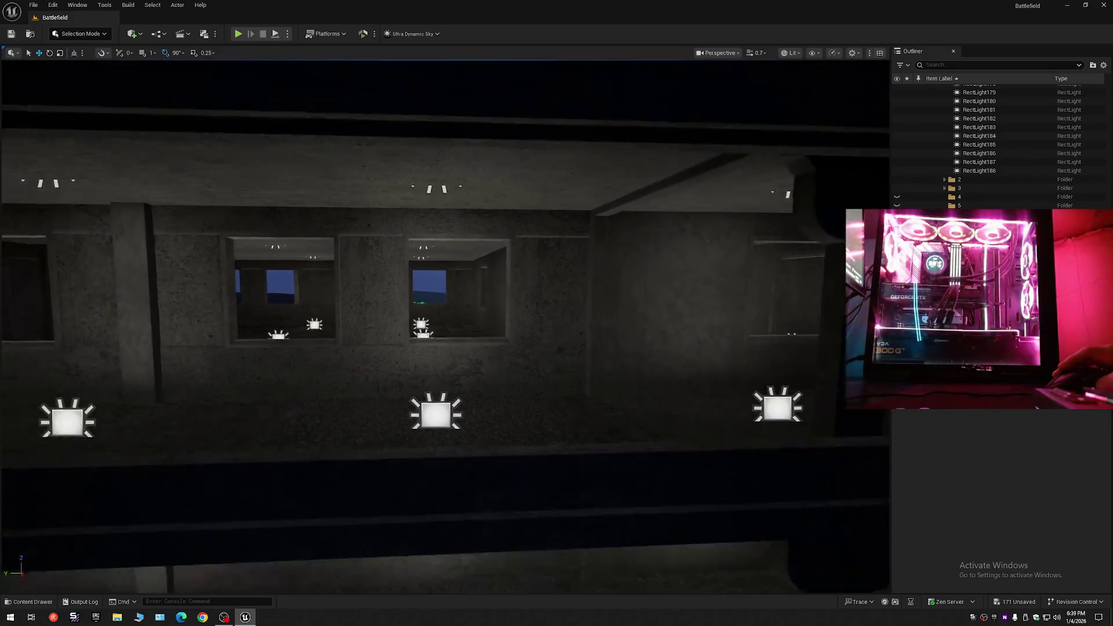
{"action": "scroll", "coordinate": [446, 325], "scroll_direction": "down", "scroll_amount": 5}
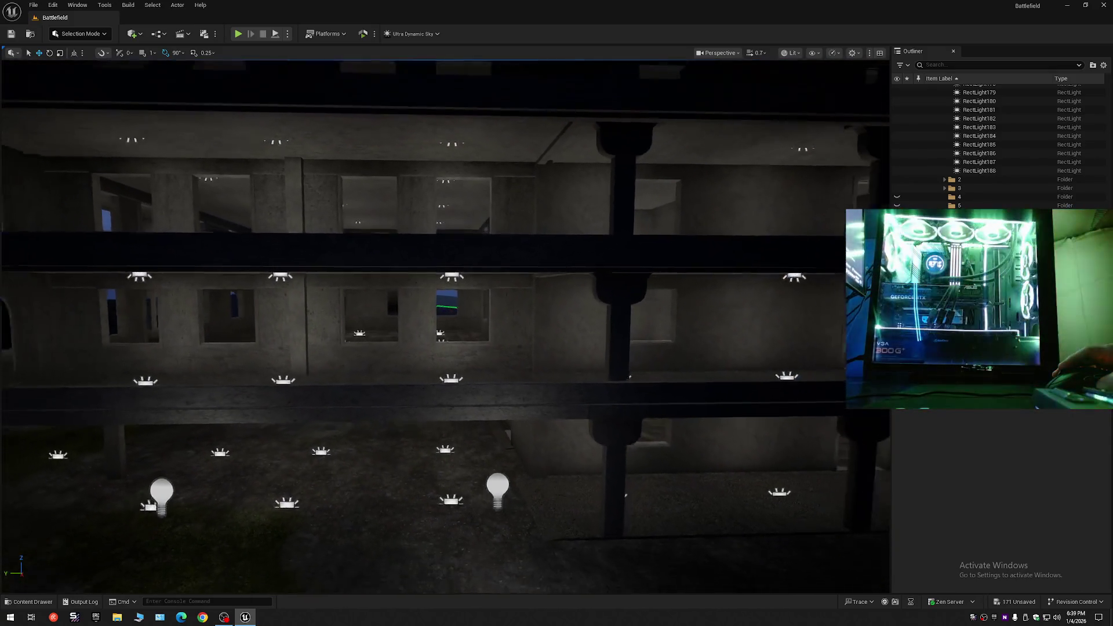
{"action": "scroll", "coordinate": [538, 405], "scroll_direction": "up", "scroll_amount": 2}
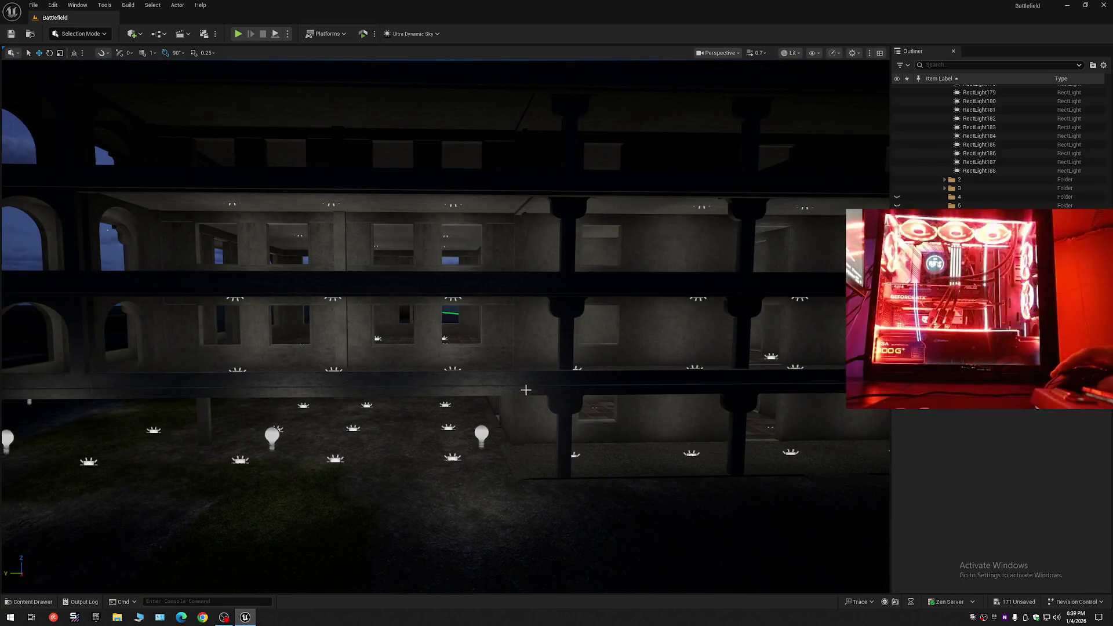
{"action": "scroll", "coordinate": [526, 390], "scroll_direction": "up", "scroll_amount": 10}
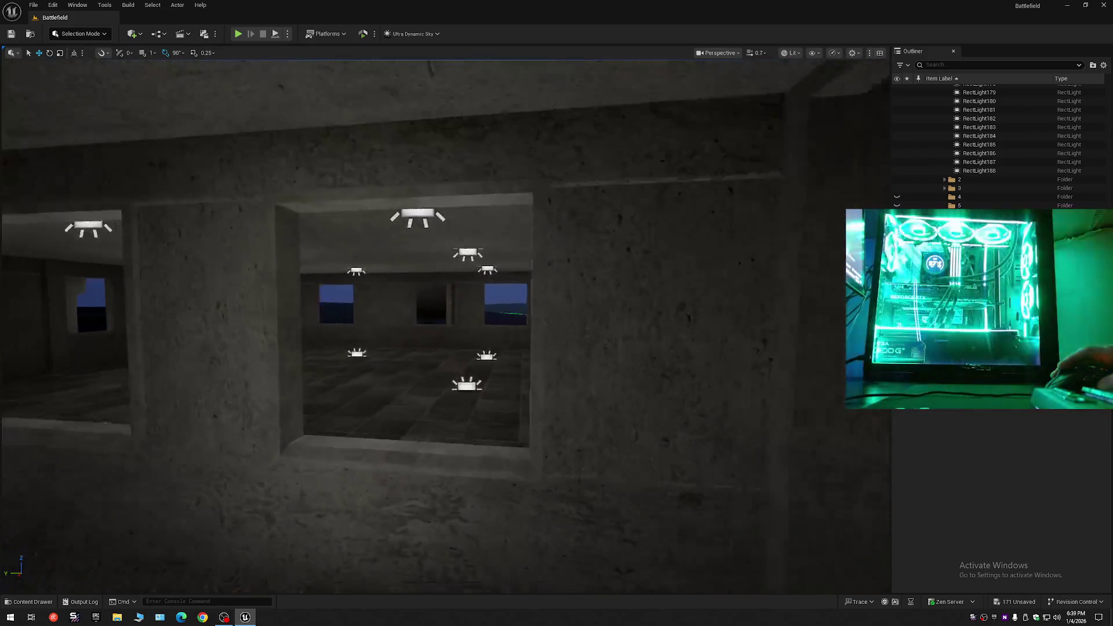
{"action": "scroll", "coordinate": [445, 325], "scroll_direction": "up", "scroll_amount": 8}
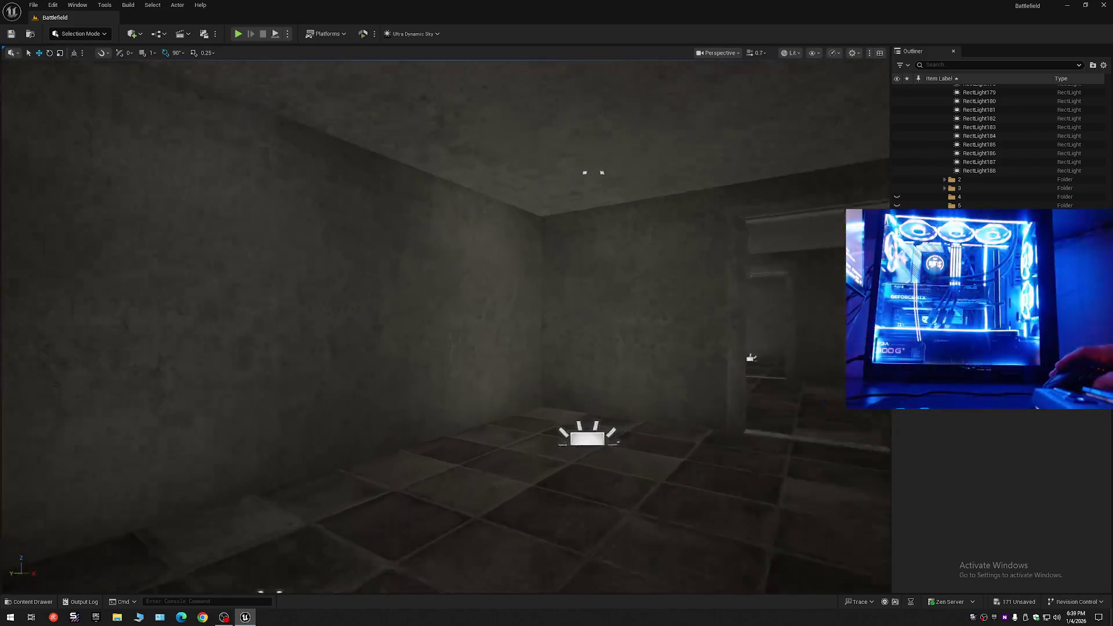
{"action": "scroll", "coordinate": [445, 325], "scroll_direction": "down", "scroll_amount": 8}
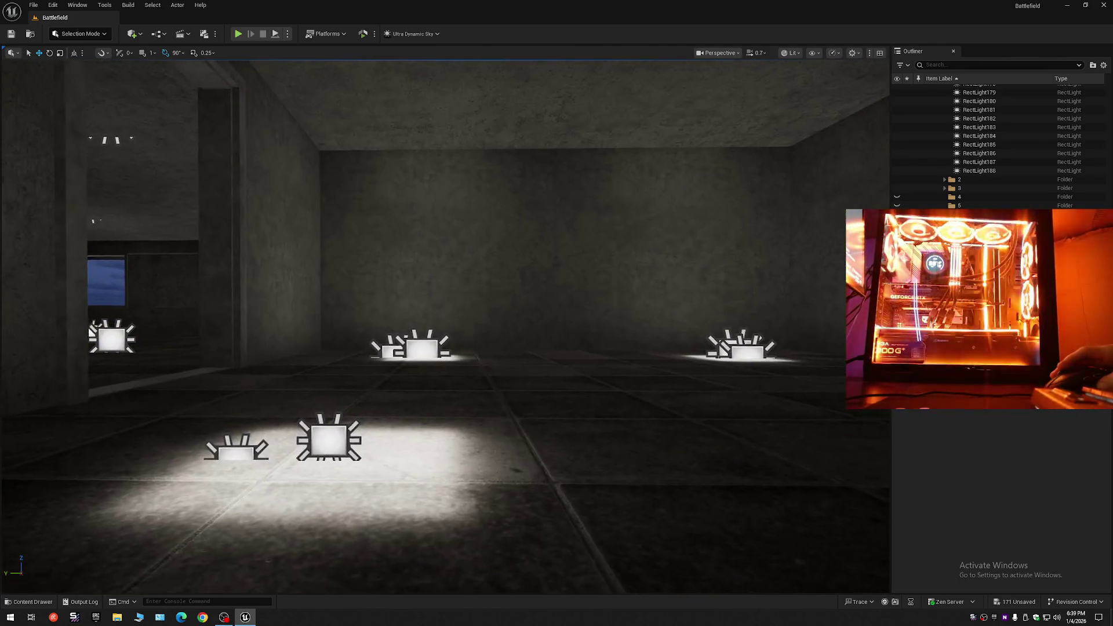
{"action": "scroll", "coordinate": [445, 325], "scroll_direction": "down", "scroll_amount": 10}
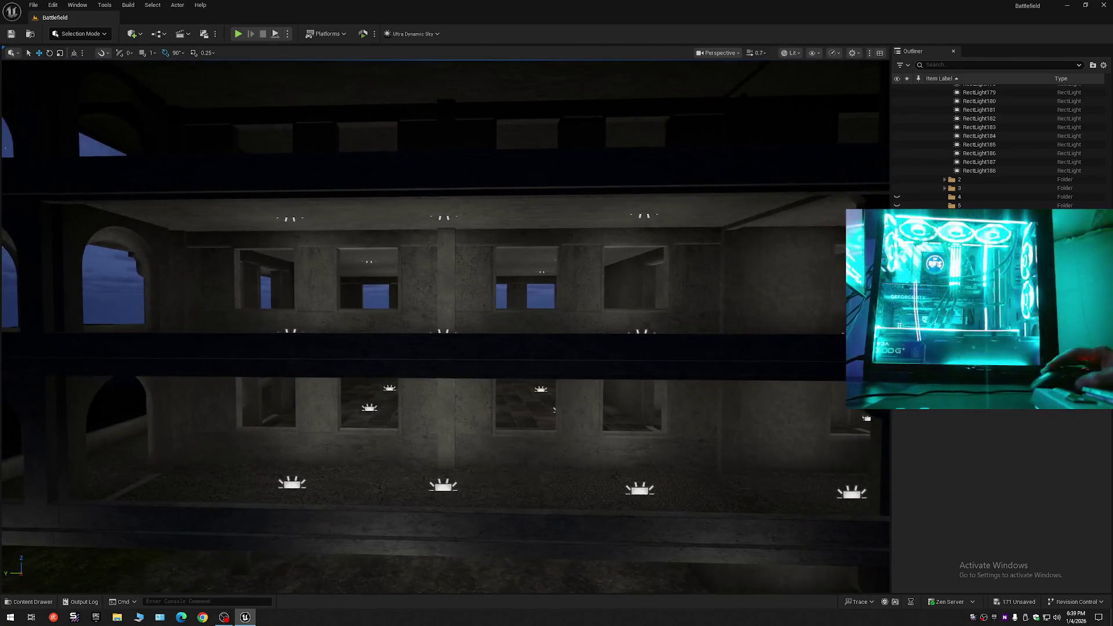
Collapse the Outliner to its top-level folders and select the rect light at the upper window.
{"action": "left_click", "coordinate": [1104, 65]}
{"action": "left_click", "coordinate": [1020, 103]}
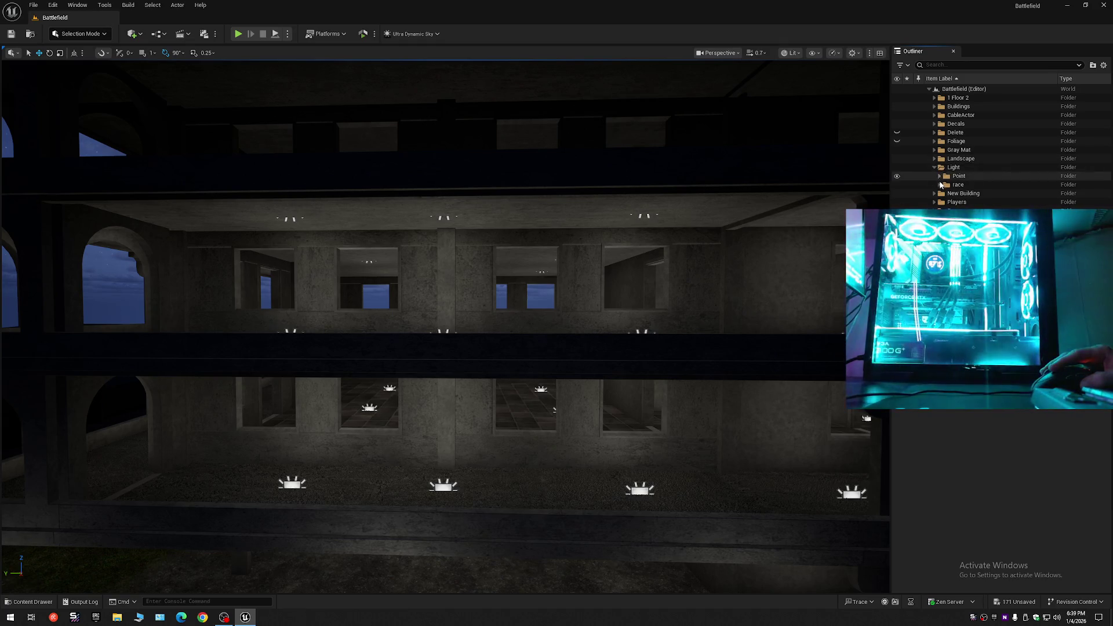
{"action": "left_click", "coordinate": [368, 261]}
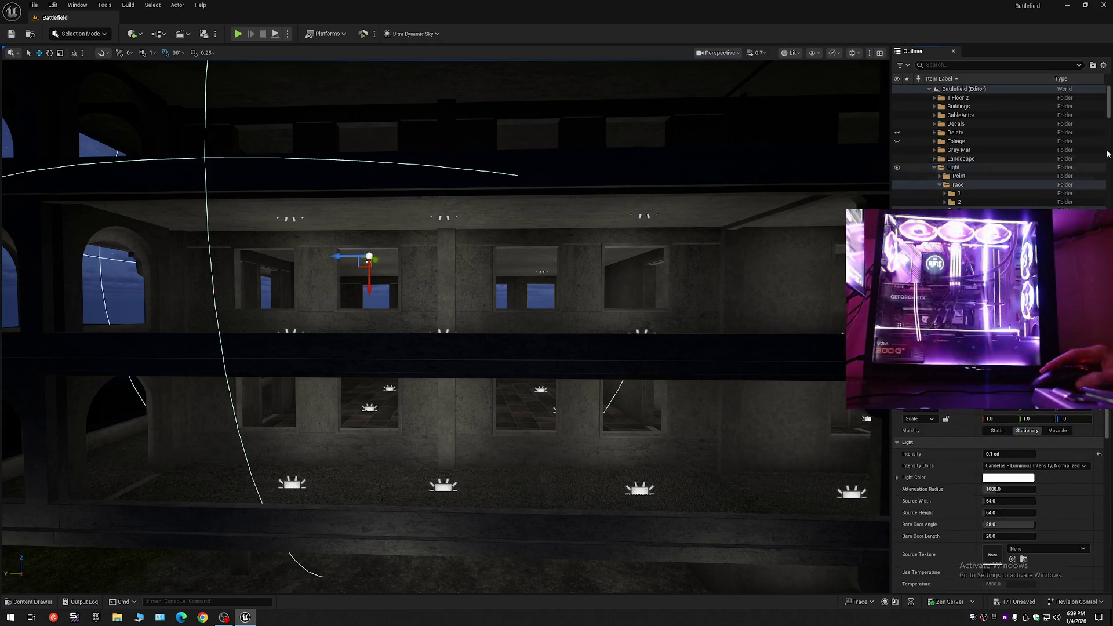
{"action": "left_click_drag", "start_coordinate": [1109, 107], "coordinate": [1109, 244]}
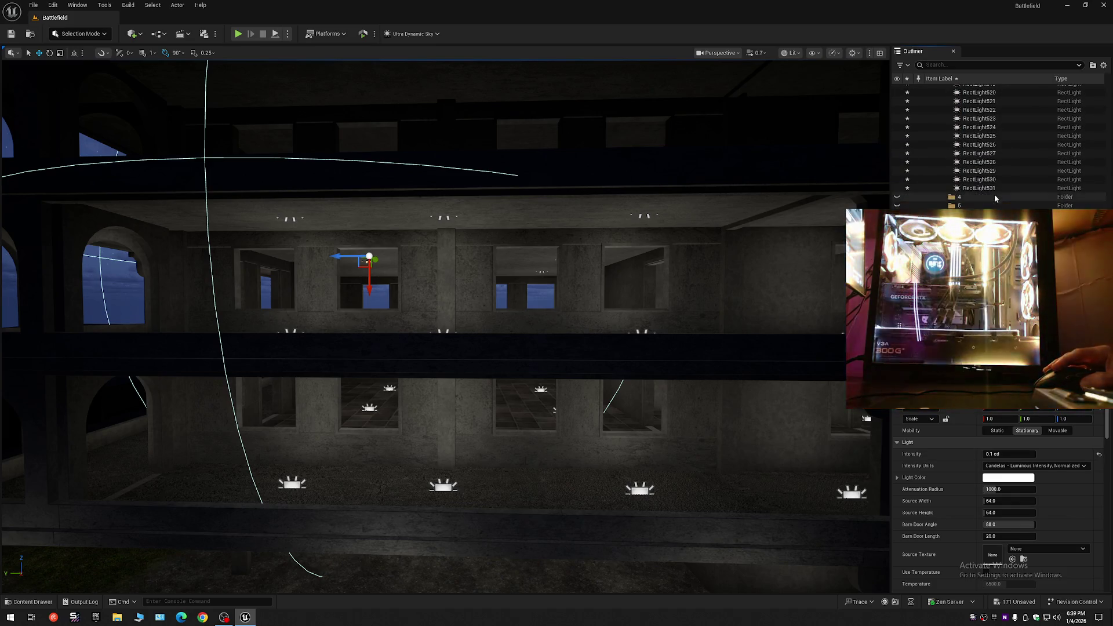
{"action": "left_click", "coordinate": [994, 189], "text": "shift"}
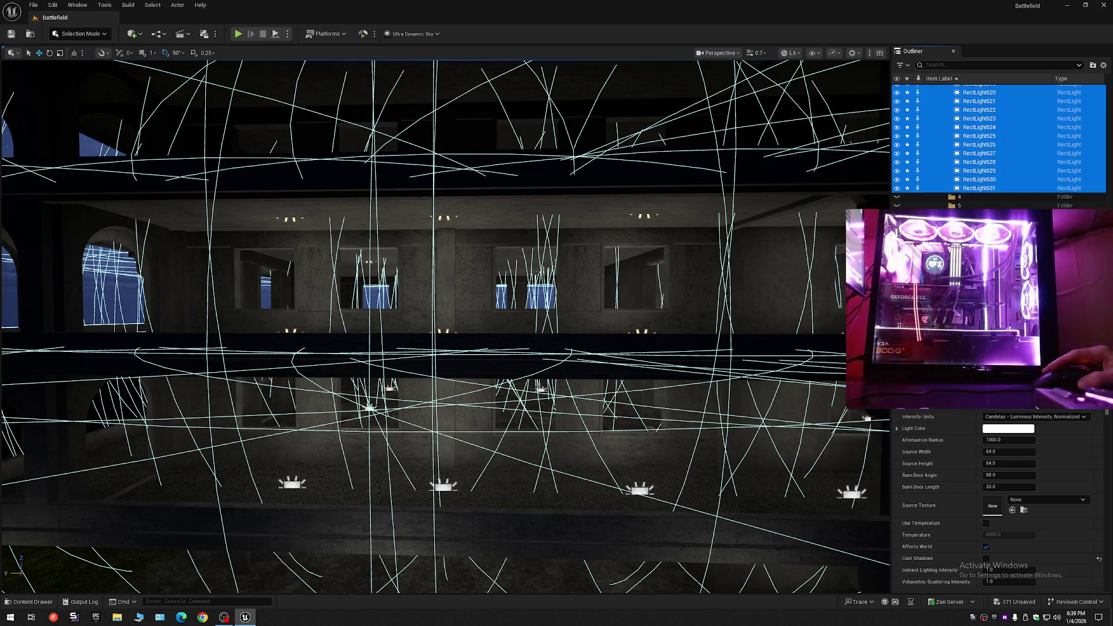
{"action": "left_click", "coordinate": [1024, 101]}
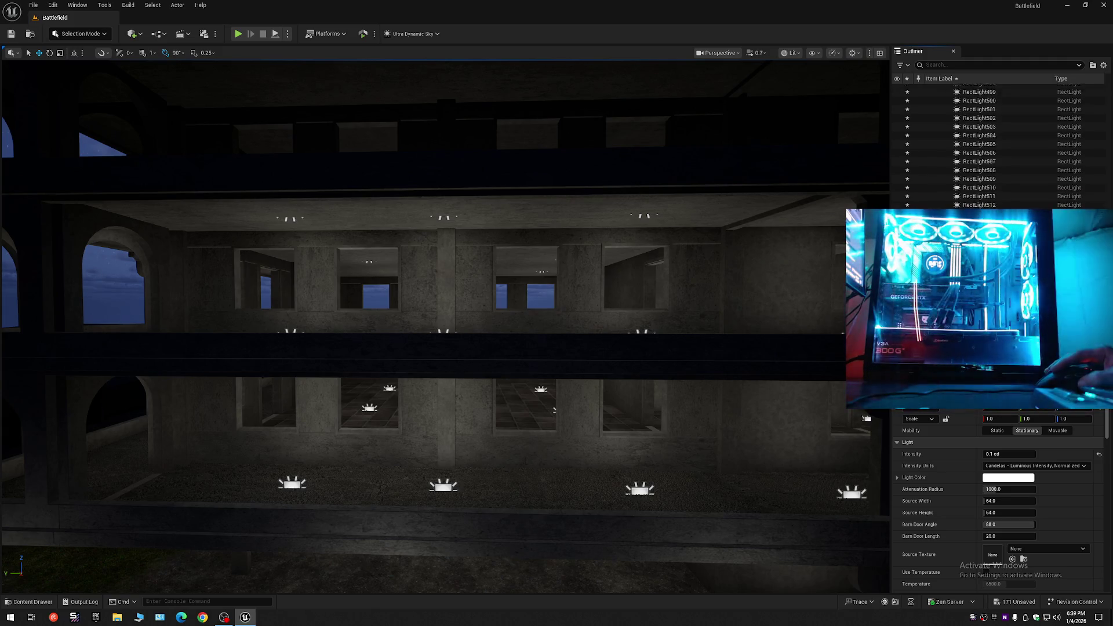
{"action": "left_click_drag", "start_coordinate": [1107, 261], "coordinate": [1105, 99]}
{"action": "key", "text": "ctrl+z"}
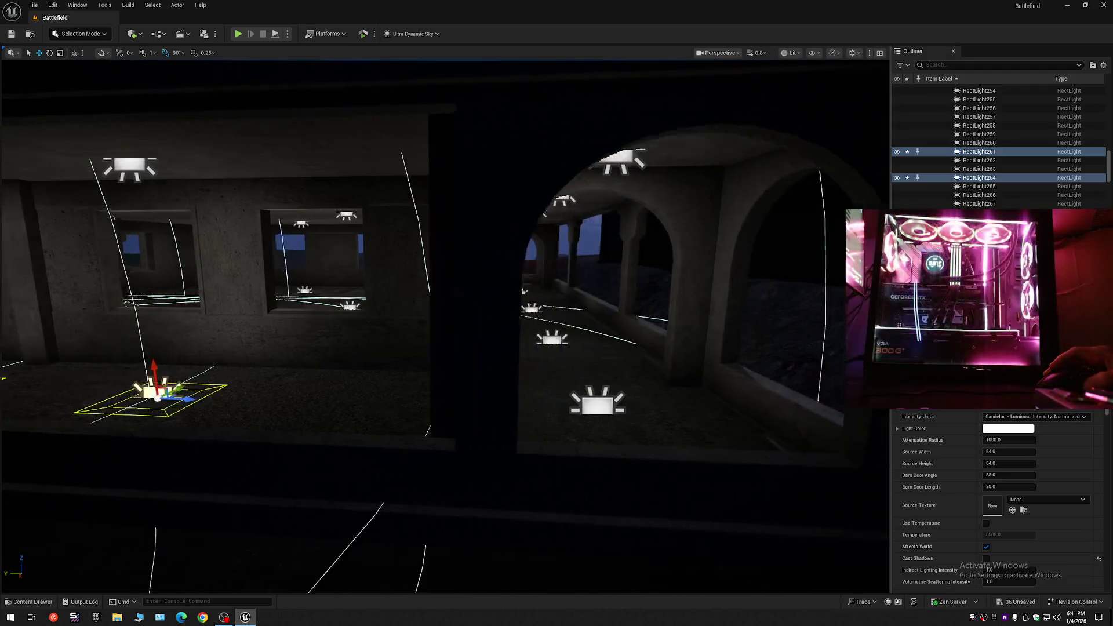
Select two floor lights at the gallery entrance and snap them up to the ceiling.
{"action": "left_click", "coordinate": [497, 402]}
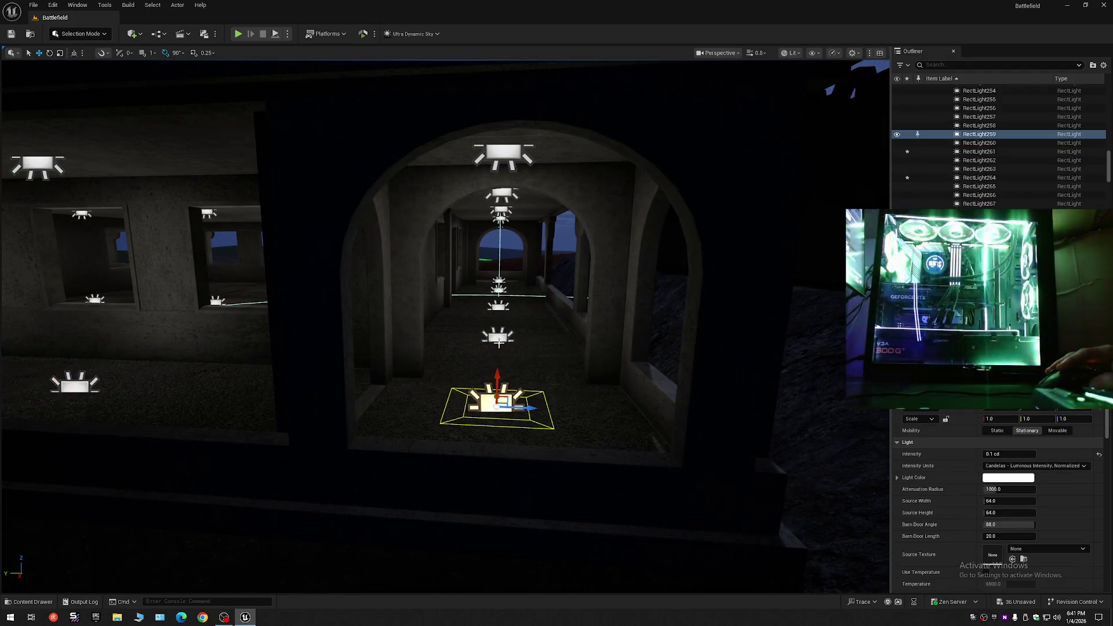
{"action": "left_click", "coordinate": [499, 334], "text": "ctrl"}
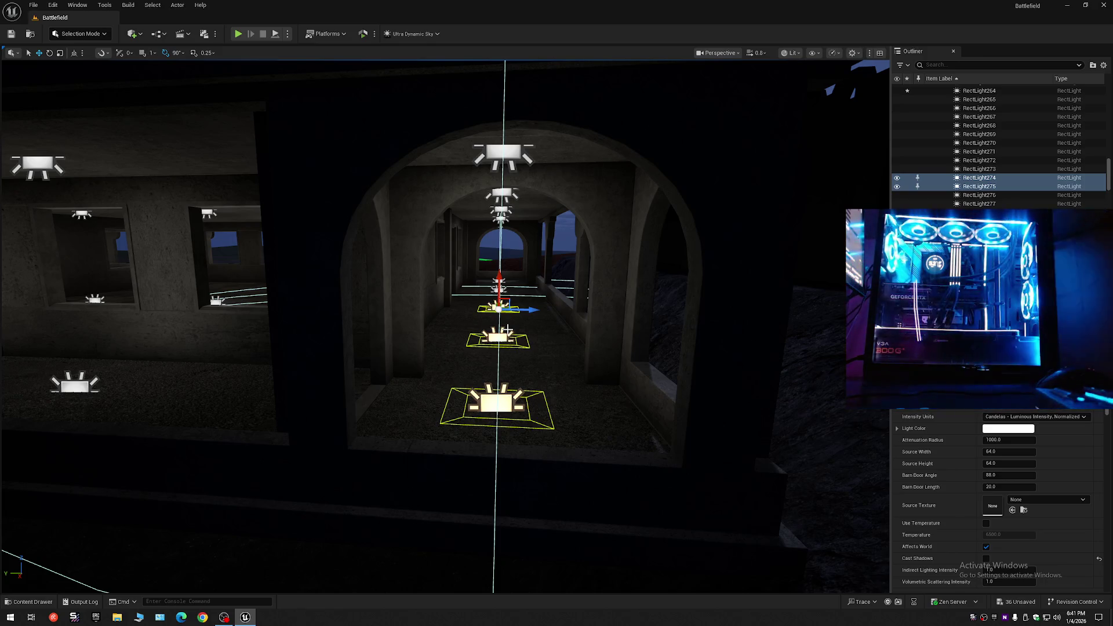
{"action": "key", "text": "End"}
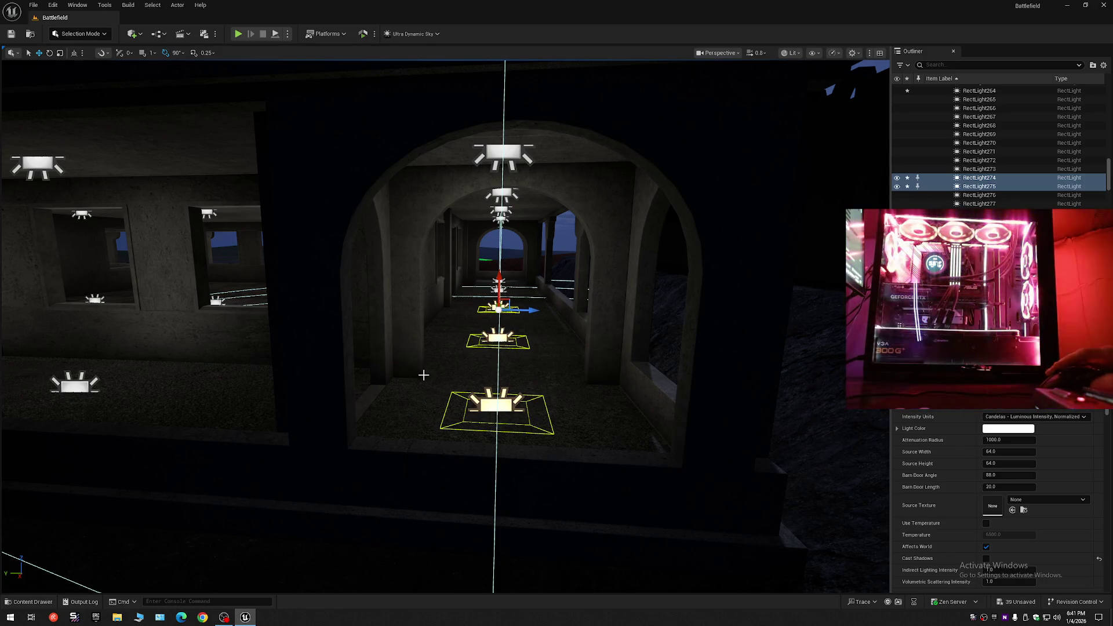
{"action": "scroll", "coordinate": [423, 375], "scroll_direction": "up", "scroll_amount": 10}
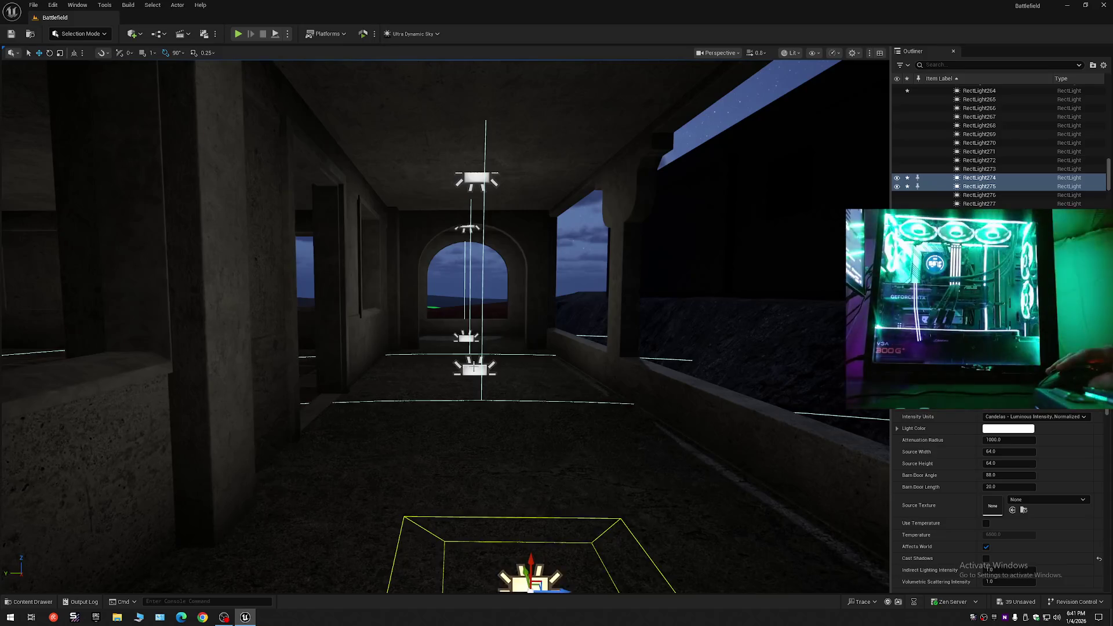
Select more floor lights in the gallery and along the balcony corridor, flying down the corridor.
{"action": "left_click", "coordinate": [475, 367]}
{"action": "left_click", "coordinate": [466, 341]}
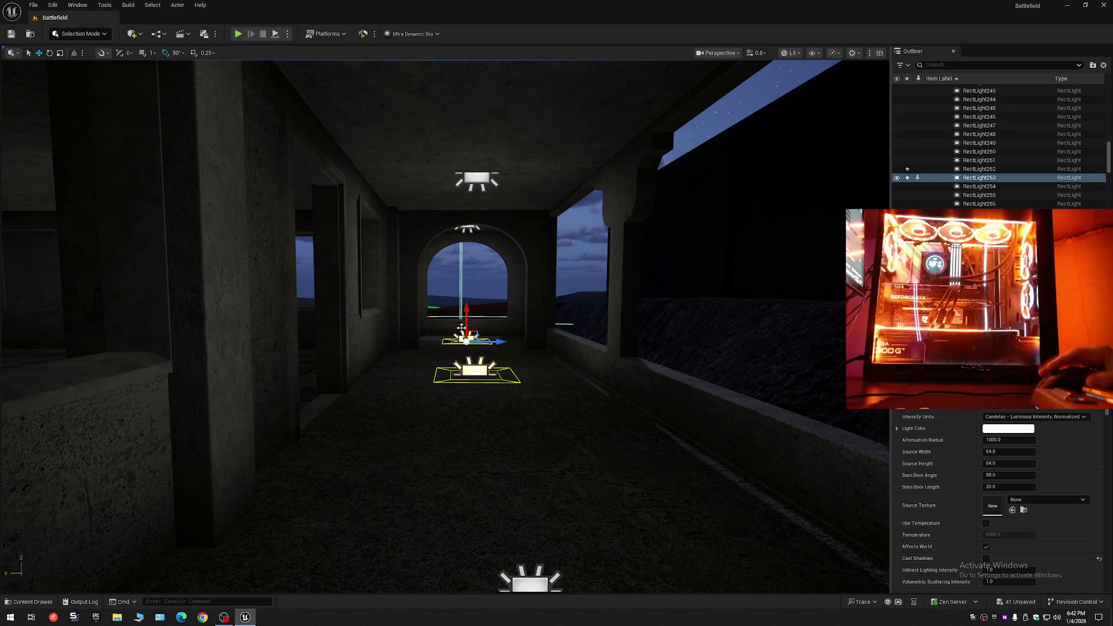
{"action": "mouse_move", "coordinate": [475, 393]}
{"action": "left_mouse_down"}
{"action": "mouse_move", "coordinate": [475, 418]}
{"action": "mouse_move", "coordinate": [447, 419]}
{"action": "mouse_move", "coordinate": [405, 387]}
{"action": "left_mouse_up"}
{"action": "left_click", "coordinate": [208, 441]}
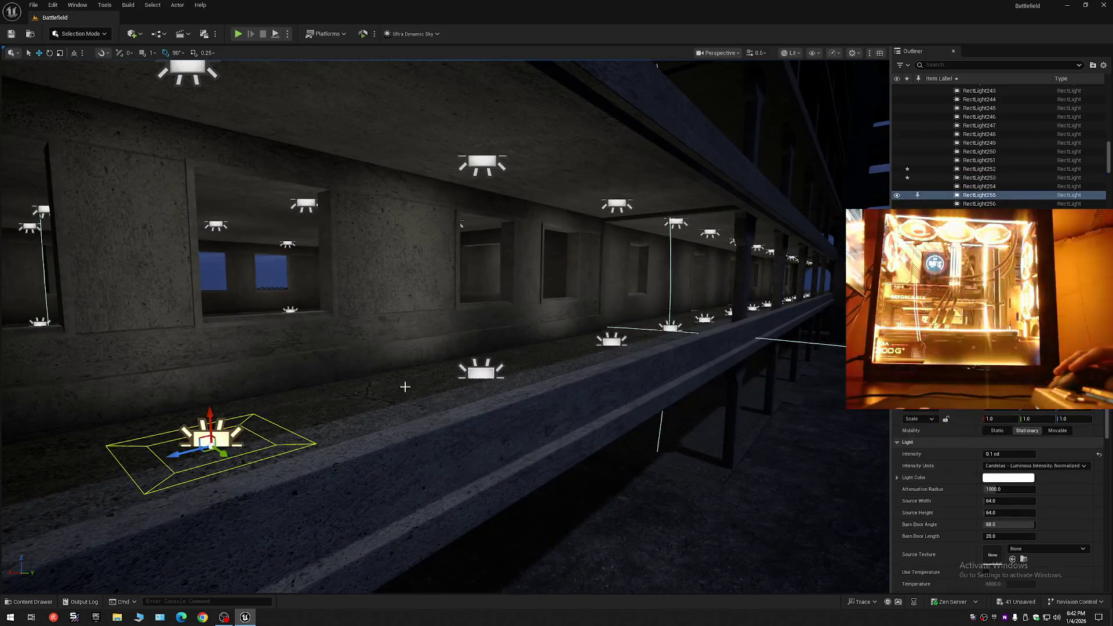
{"action": "left_click", "coordinate": [474, 373], "text": "ctrl"}
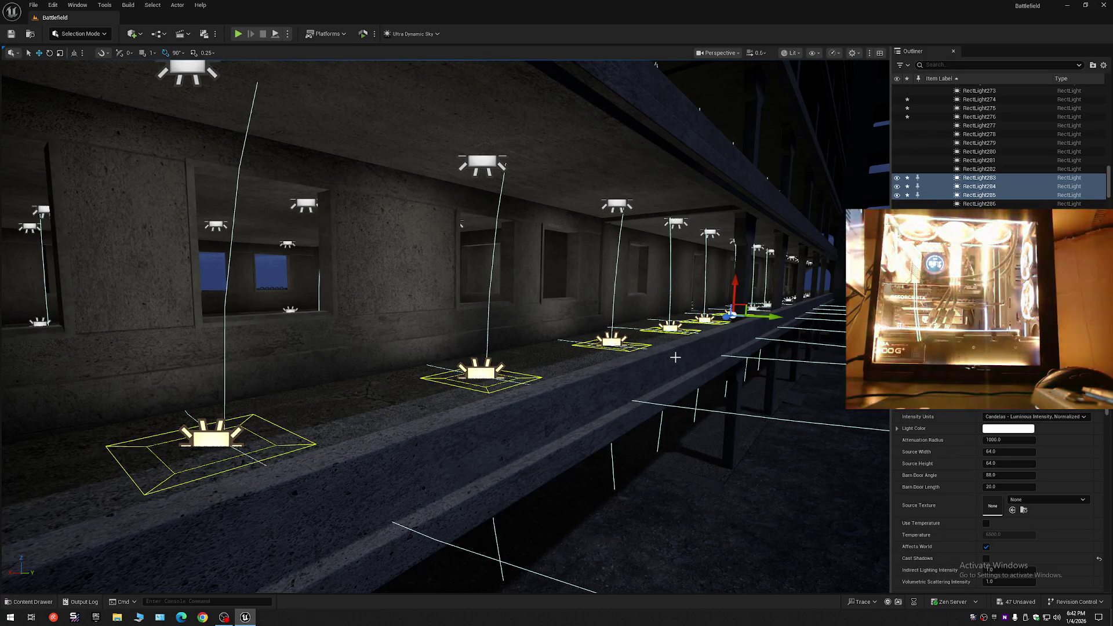
{"action": "key", "text": "w"}
{"action": "scroll", "coordinate": [663, 358], "scroll_direction": "up", "scroll_amount": 1}
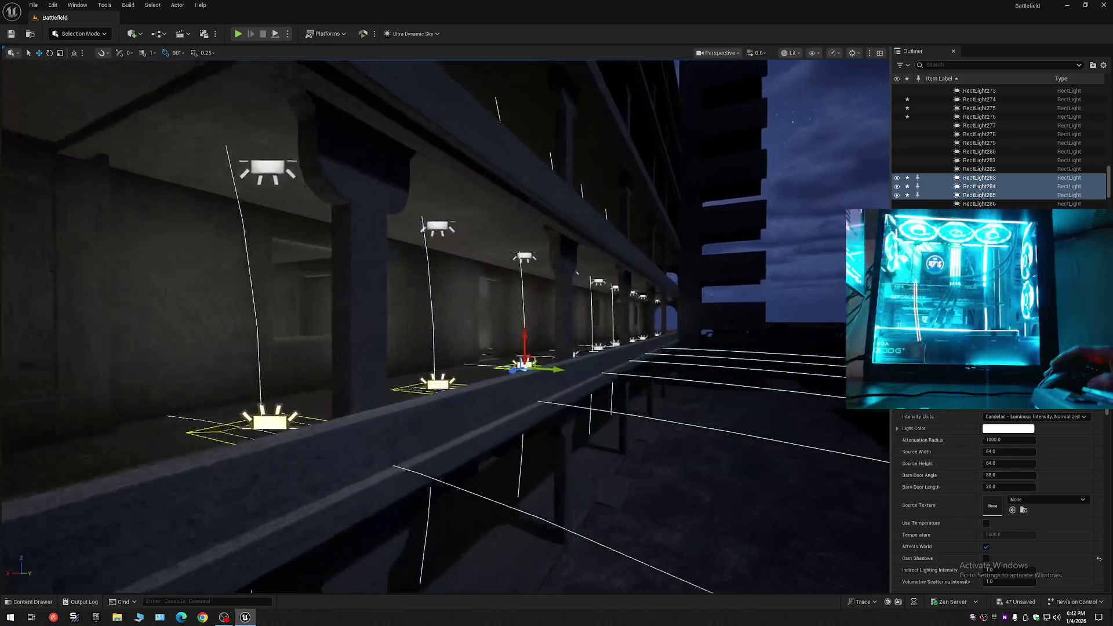
{"action": "key", "text": "w"}
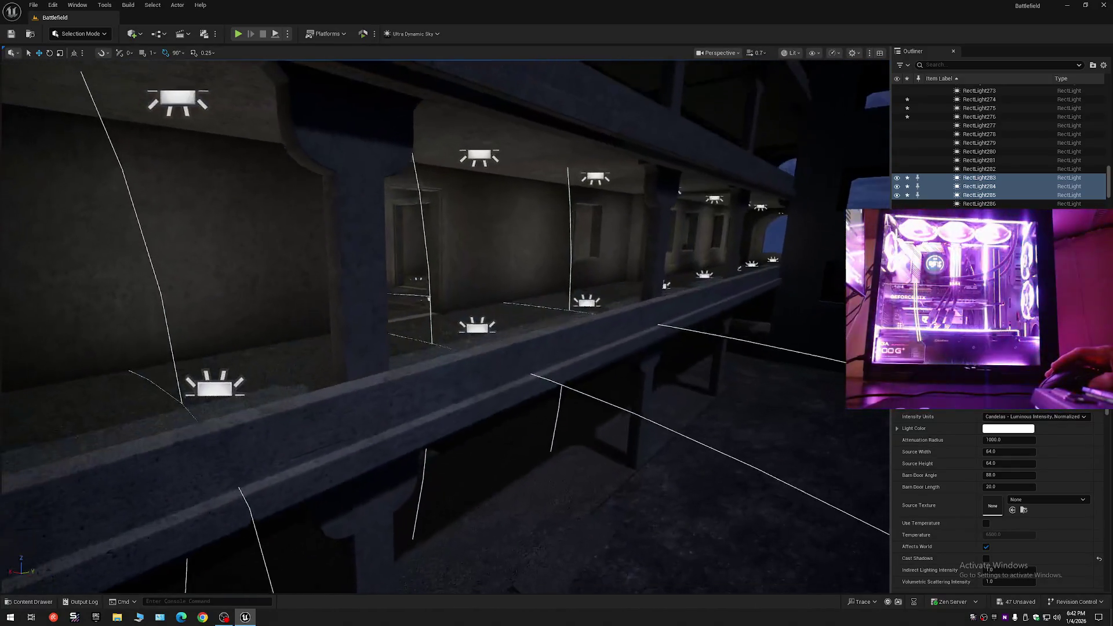
Select the rect lights lying on the balcony walkway floor.
{"action": "left_click", "coordinate": [488, 335]}
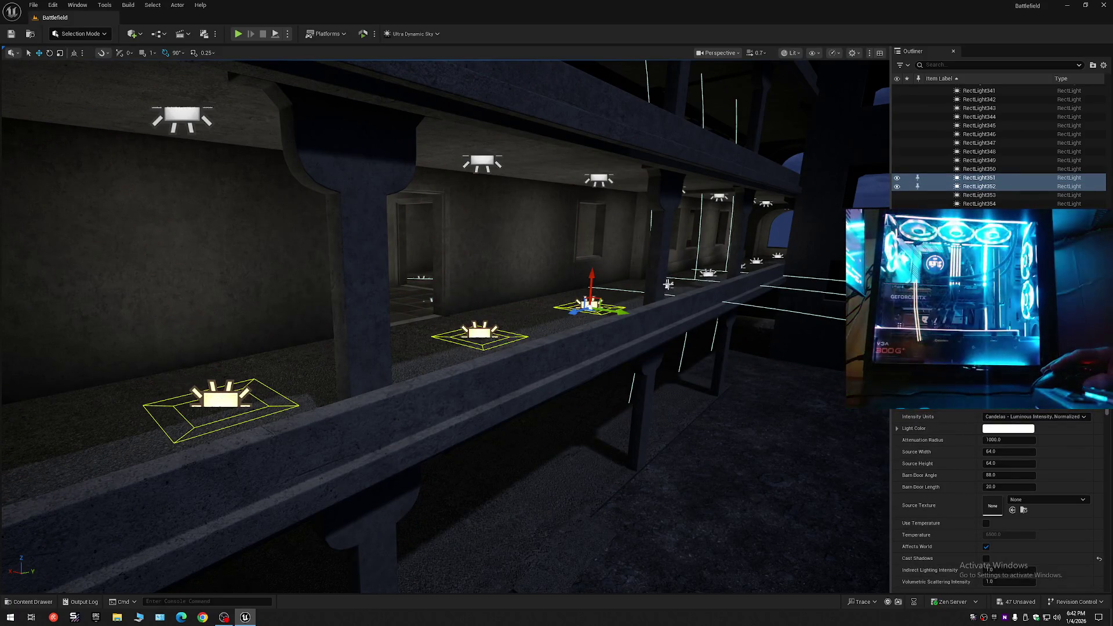
{"action": "left_click", "coordinate": [668, 284], "text": "ctrl"}
{"action": "left_click", "coordinate": [709, 276]}
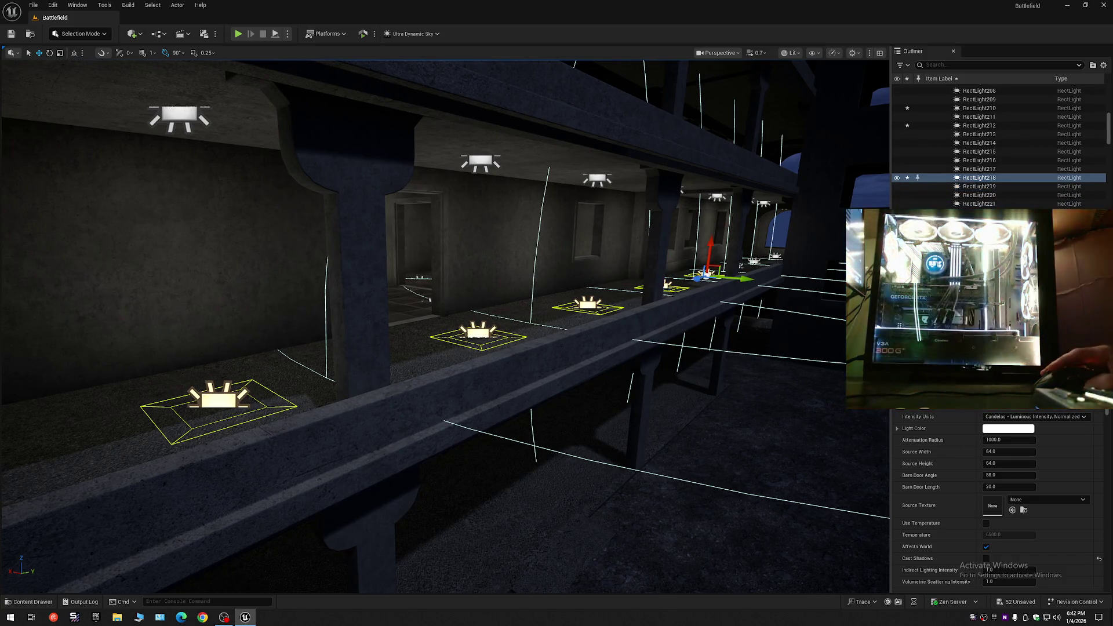
{"action": "key", "text": "w"}
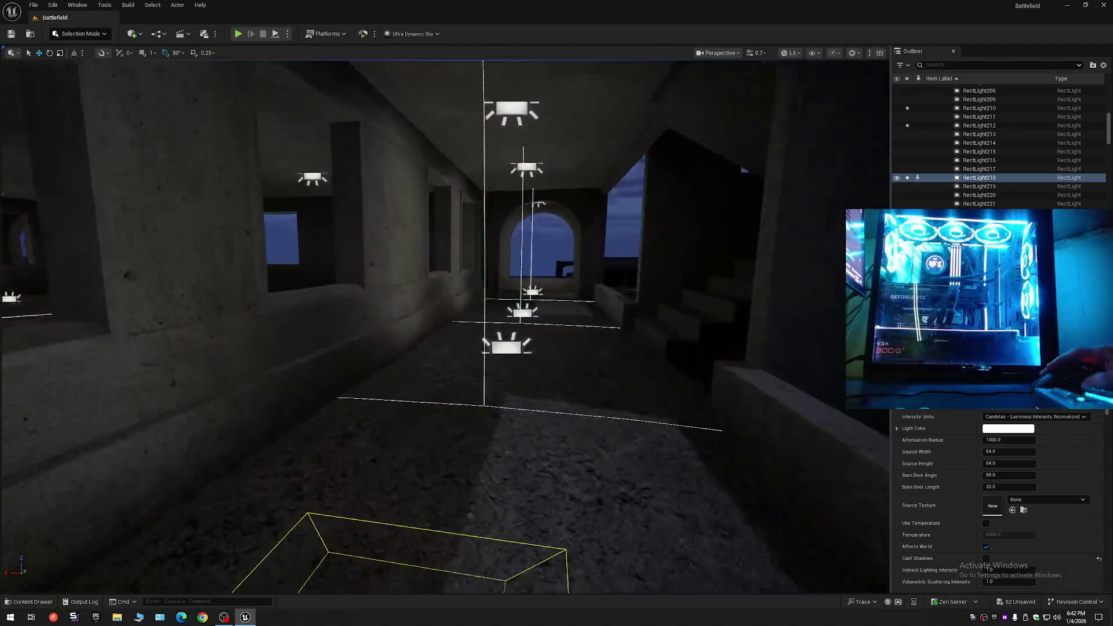
{"action": "key", "text": "w"}
Select the far, middle and near floor lights down the corridor.
{"action": "left_click", "coordinate": [520, 316]}
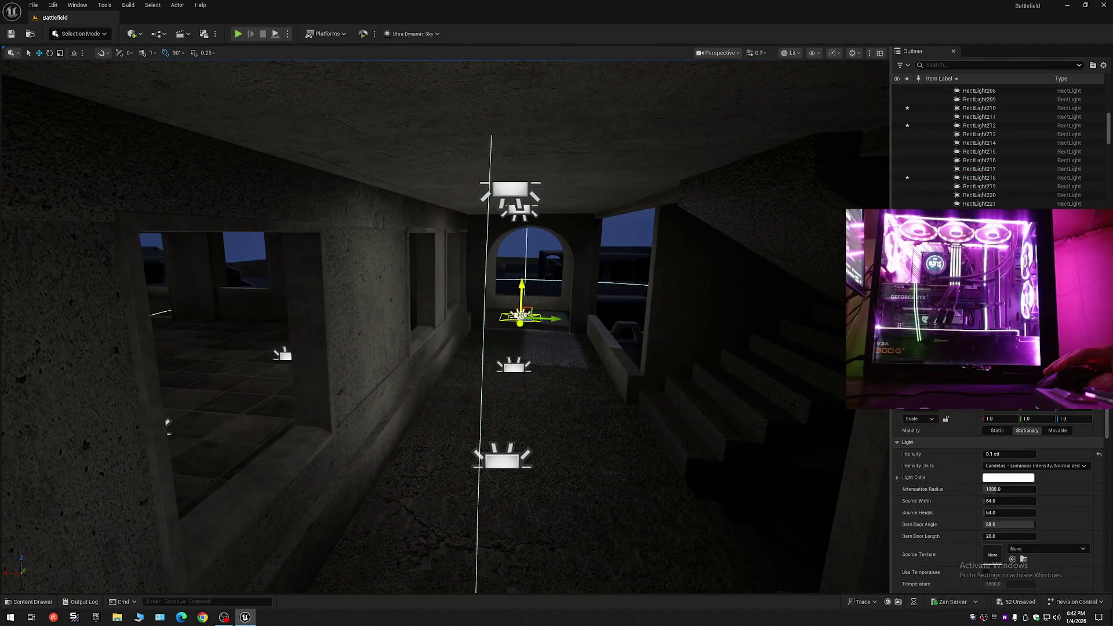
{"action": "left_click", "coordinate": [513, 368]}
{"action": "left_click", "coordinate": [508, 462], "text": "ctrl"}
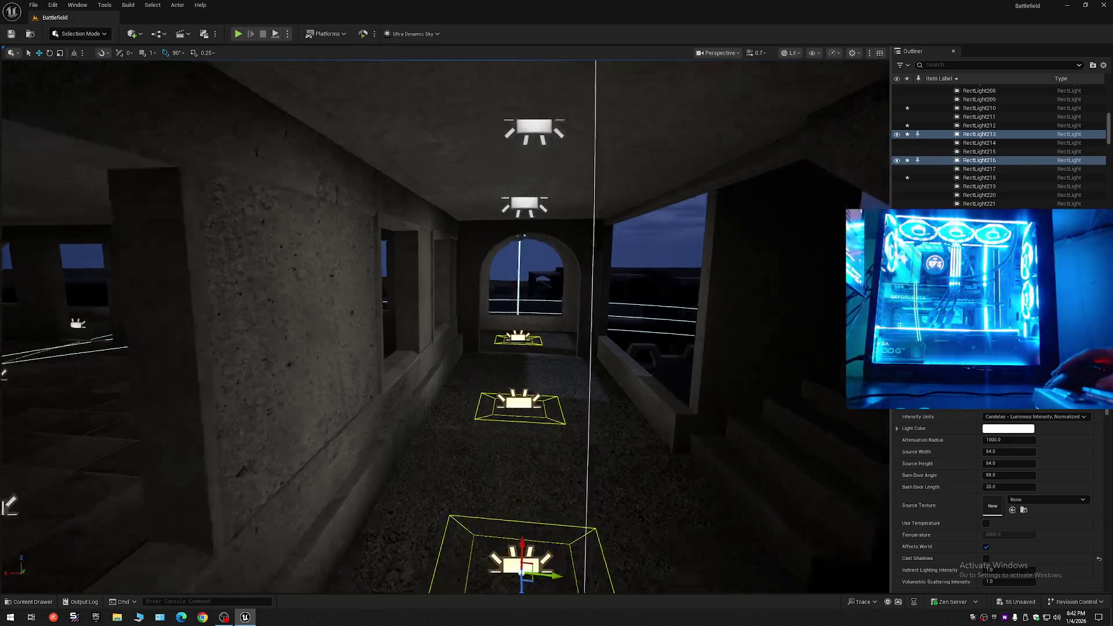
{"action": "mouse_move", "coordinate": [492, 441]}
{"action": "left_mouse_down"}
{"action": "mouse_move", "coordinate": [464, 430]}
{"action": "mouse_move", "coordinate": [522, 417]}
{"action": "mouse_move", "coordinate": [487, 464]}
{"action": "left_mouse_up"}
{"action": "scroll", "coordinate": [463, 430], "scroll_direction": "down", "scroll_amount": 1}
Select the four floor lights along the arched corridor.
{"action": "left_click", "coordinate": [483, 509]}
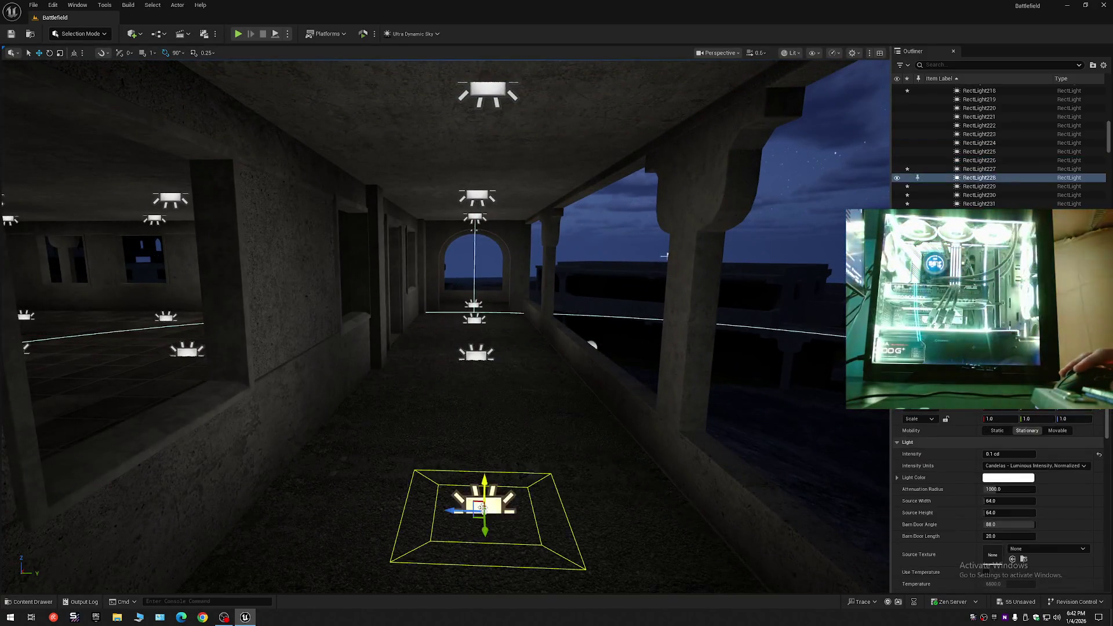
{"action": "left_click", "coordinate": [476, 355], "text": "ctrl"}
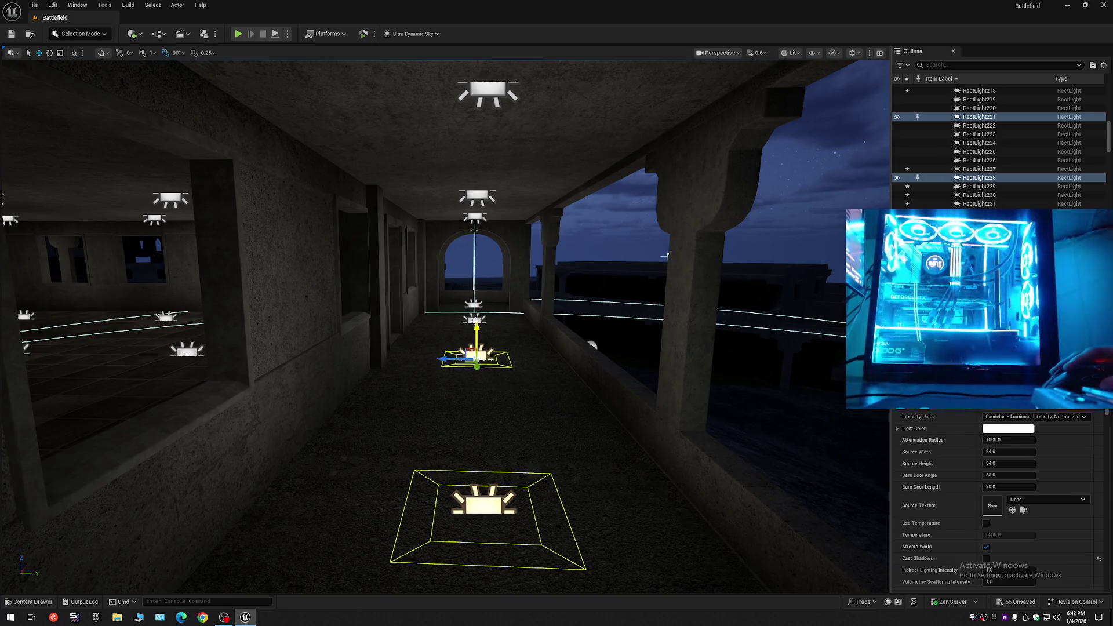
{"action": "left_click", "coordinate": [473, 319], "text": "ctrl"}
{"action": "left_click", "coordinate": [472, 304], "text": "ctrl"}
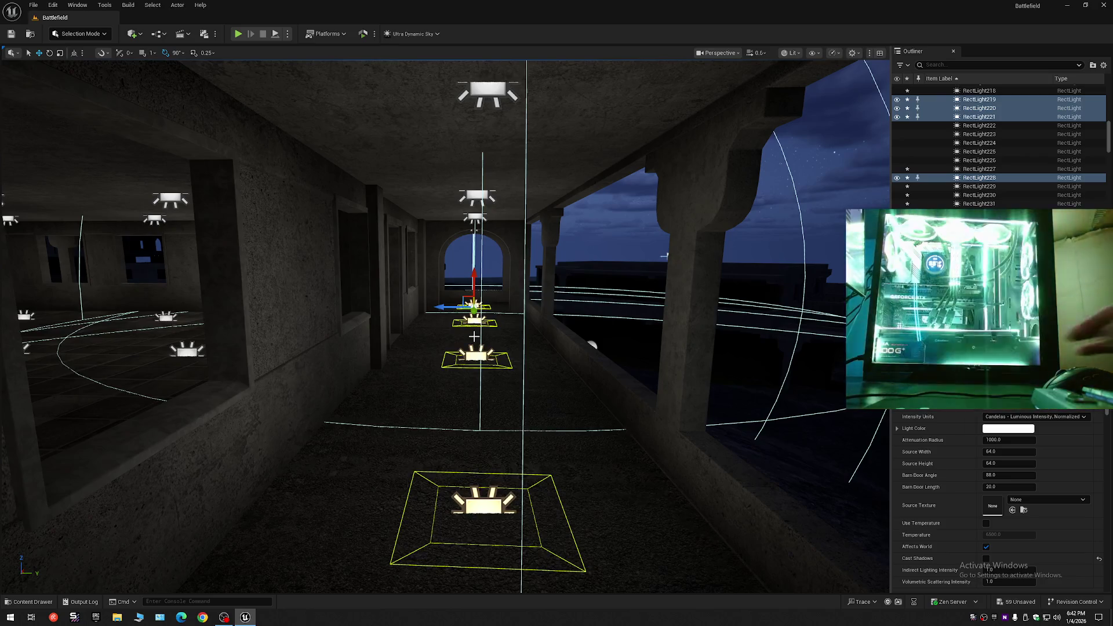
Select the gallery's floor lights, then pick RectLight300 on the small room's floor.
{"action": "left_click_drag", "start_coordinate": [524, 330], "coordinate": [521, 406]}
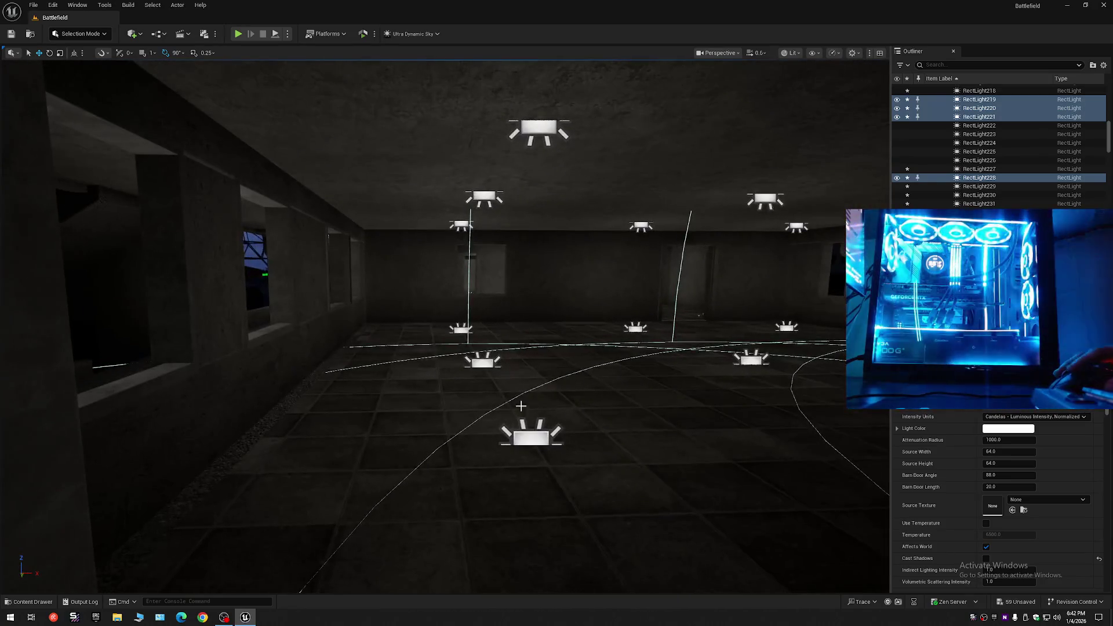
{"action": "left_click", "coordinate": [527, 437]}
{"action": "left_click", "coordinate": [485, 357], "text": "ctrl"}
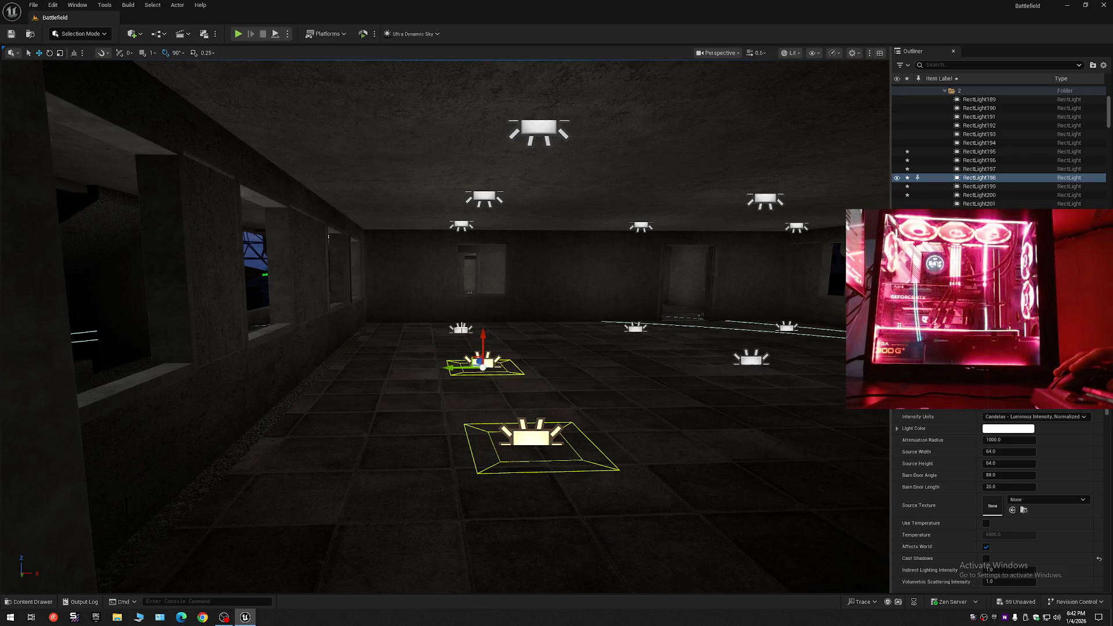
{"action": "left_click", "coordinate": [462, 330], "text": "ctrl"}
{"action": "left_click", "coordinate": [637, 330], "text": "ctrl"}
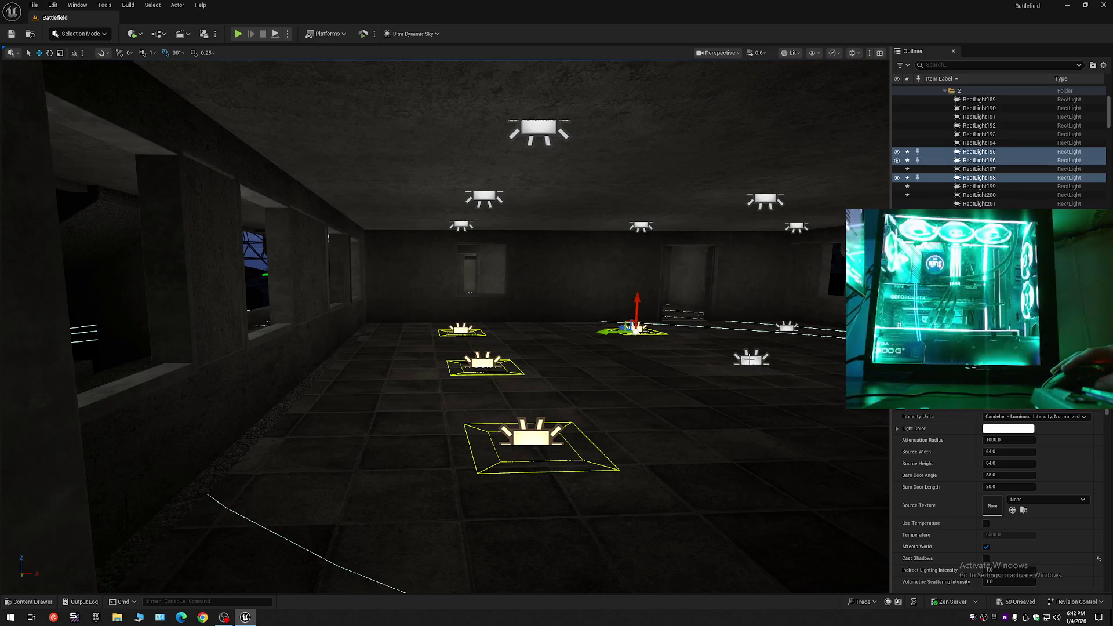
{"action": "left_click_drag", "start_coordinate": [783, 338], "coordinate": [437, 373]}
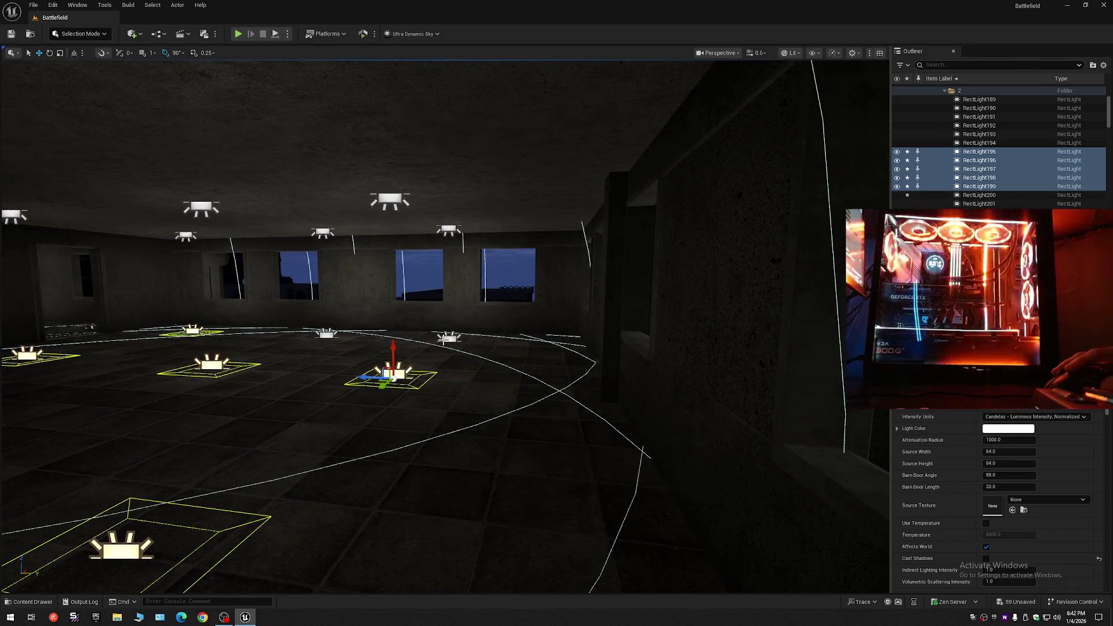
{"action": "left_click", "coordinate": [326, 334], "text": "ctrl"}
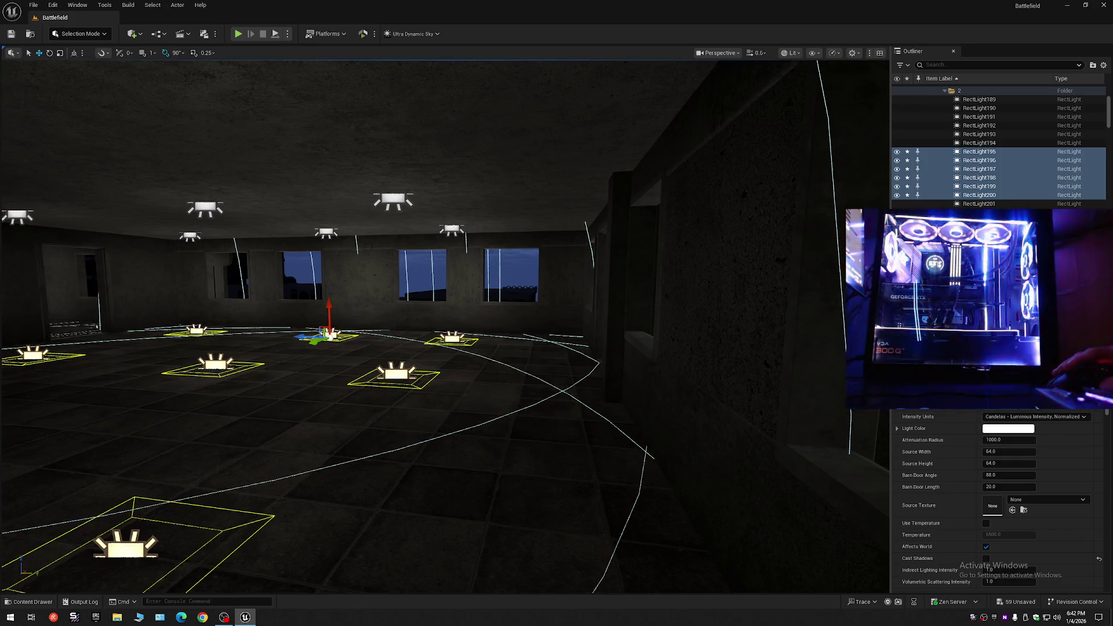
{"action": "mouse_move", "coordinate": [534, 439]}
{"action": "left_mouse_down"}
{"action": "mouse_move", "coordinate": [604, 406]}
{"action": "mouse_move", "coordinate": [484, 366]}
{"action": "left_mouse_up"}
{"action": "left_click", "coordinate": [385, 327]}
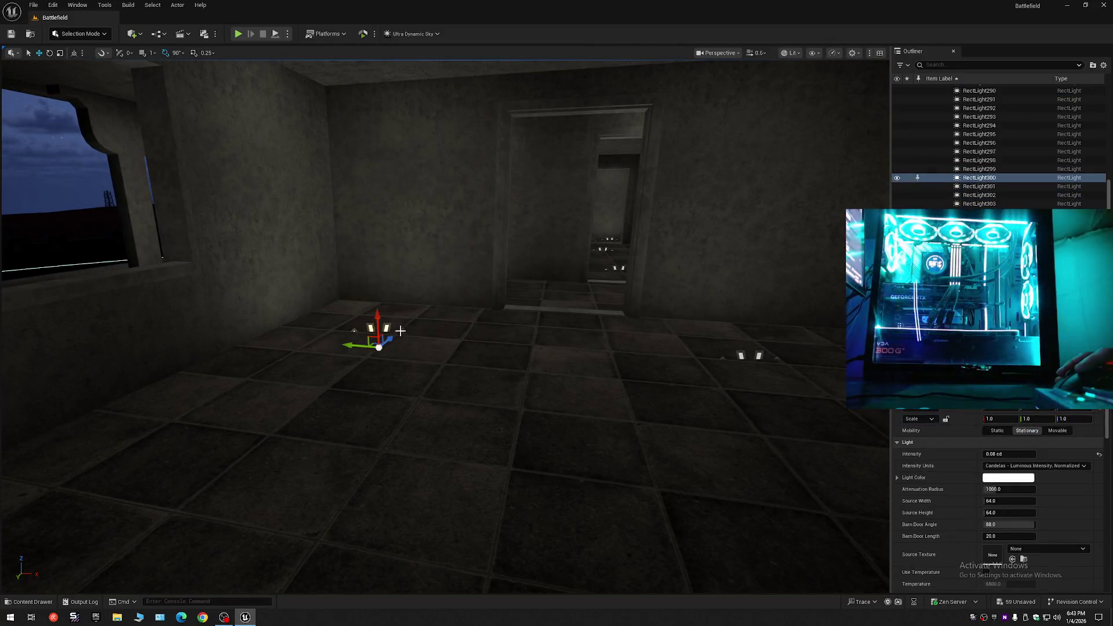
Select RectLight299–302 on the small room floor, restoring them after an accidental hide.
{"action": "left_click", "coordinate": [759, 355], "text": "ctrl"}
{"action": "mouse_move", "coordinate": [758, 354]}
{"action": "left_mouse_down"}
{"action": "mouse_move", "coordinate": [707, 342]}
{"action": "mouse_move", "coordinate": [667, 313]}
{"action": "mouse_move", "coordinate": [630, 391]}
{"action": "left_mouse_up"}
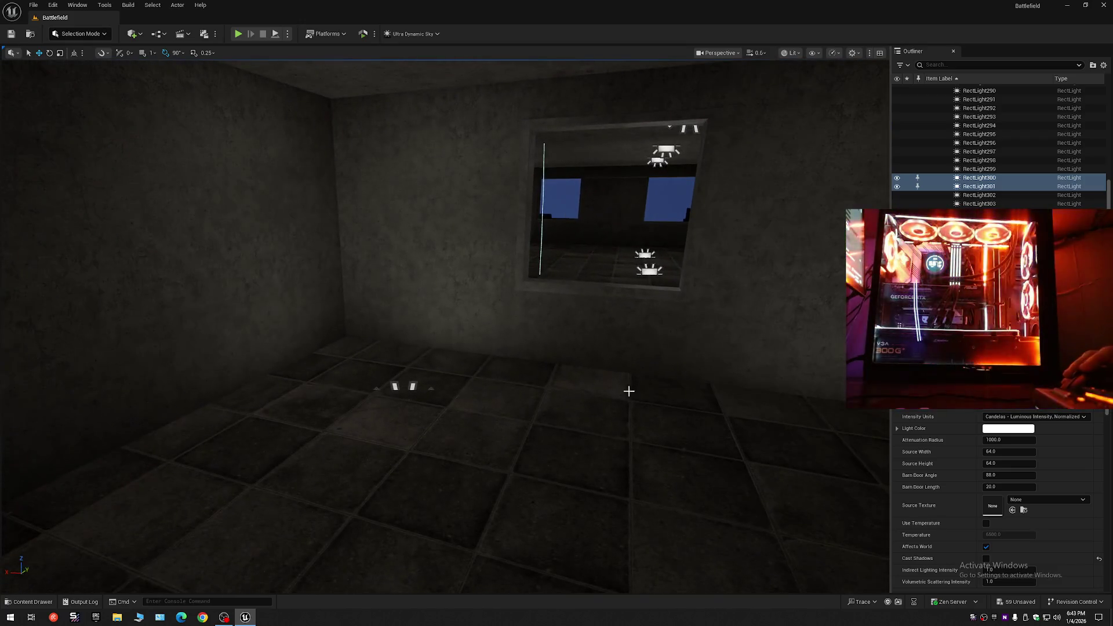
{"action": "left_click", "coordinate": [415, 389], "text": "ctrl"}
{"action": "left_click_drag", "start_coordinate": [415, 389], "coordinate": [522, 393]}
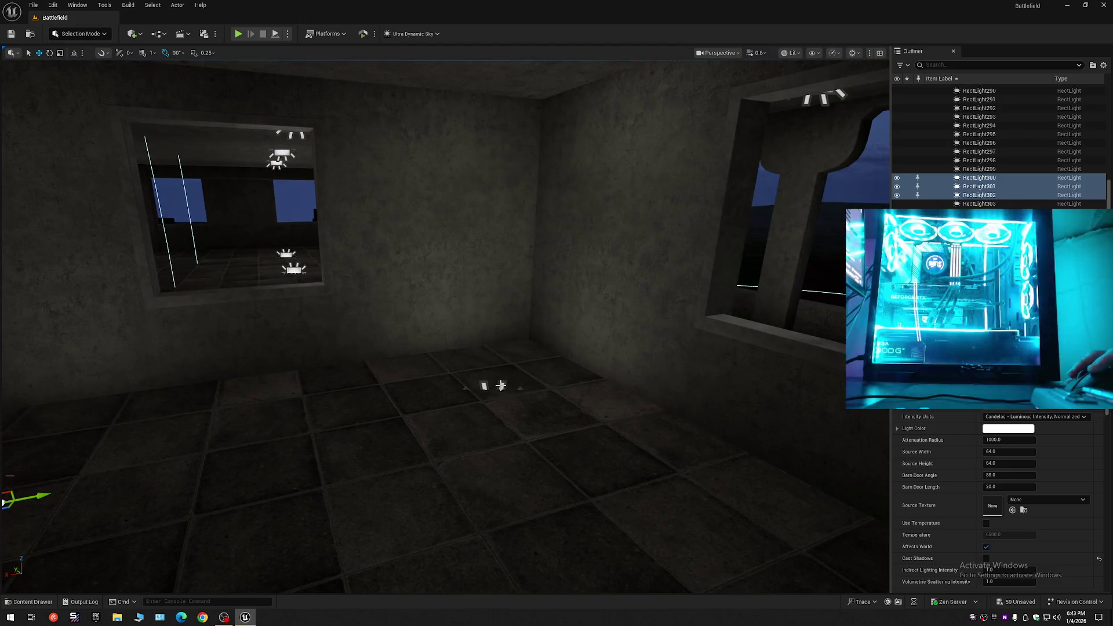
{"action": "key", "text": "h"}
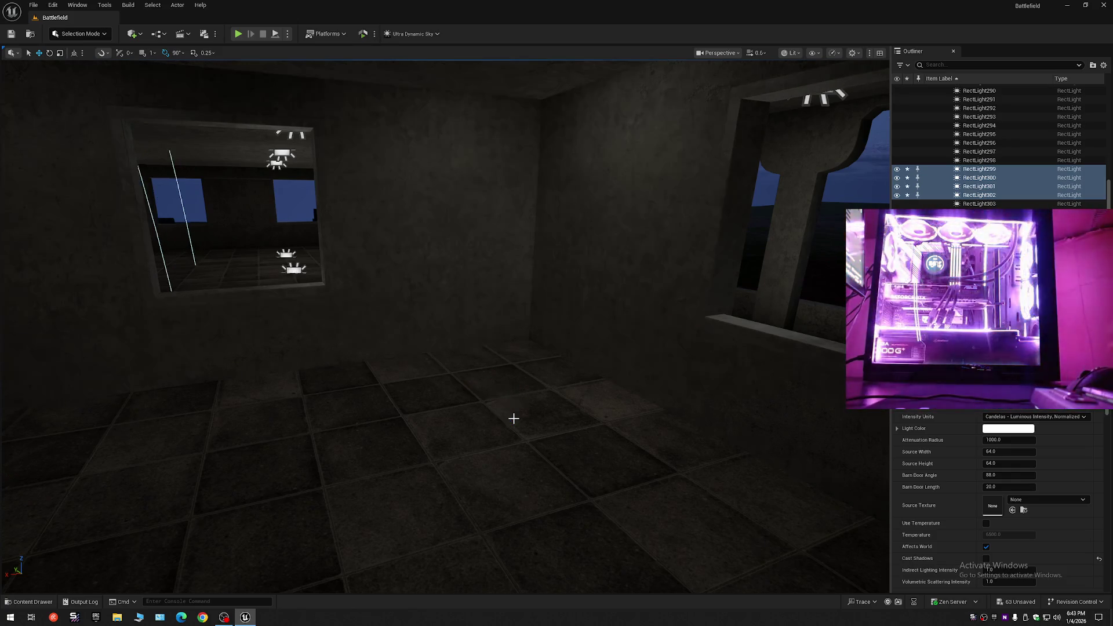
{"action": "key", "text": "ctrl+z"}
Lift the four lights to ceiling height, undo the snap-to-floor, and select a gallery floor light.
{"action": "mouse_move", "coordinate": [568, 438]}
{"action": "left_mouse_down"}
{"action": "mouse_move", "coordinate": [539, 371]}
{"action": "mouse_move", "coordinate": [536, 395]}
{"action": "mouse_move", "coordinate": [543, 365]}
{"action": "mouse_move", "coordinate": [567, 472]}
{"action": "left_mouse_up"}
{"action": "left_click_drag", "start_coordinate": [572, 548], "coordinate": [592, 287]}
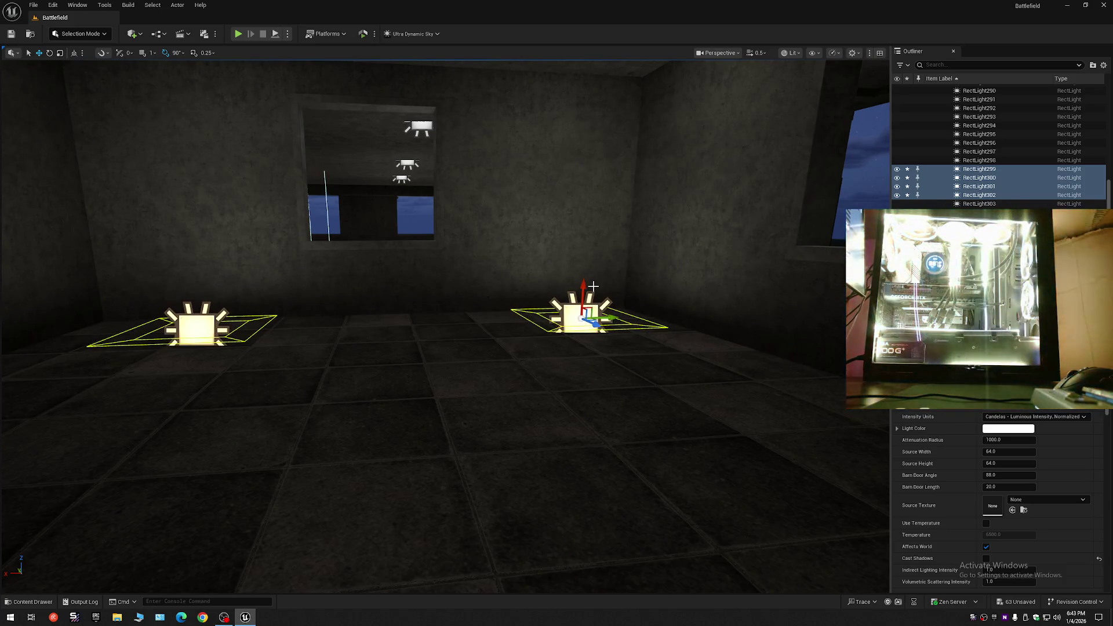
{"action": "mouse_move", "coordinate": [594, 286]}
{"action": "left_mouse_down"}
{"action": "mouse_move", "coordinate": [569, 314]}
{"action": "mouse_move", "coordinate": [603, 313]}
{"action": "mouse_move", "coordinate": [549, 314]}
{"action": "mouse_move", "coordinate": [525, 374]}
{"action": "mouse_move", "coordinate": [524, 336]}
{"action": "left_mouse_up"}
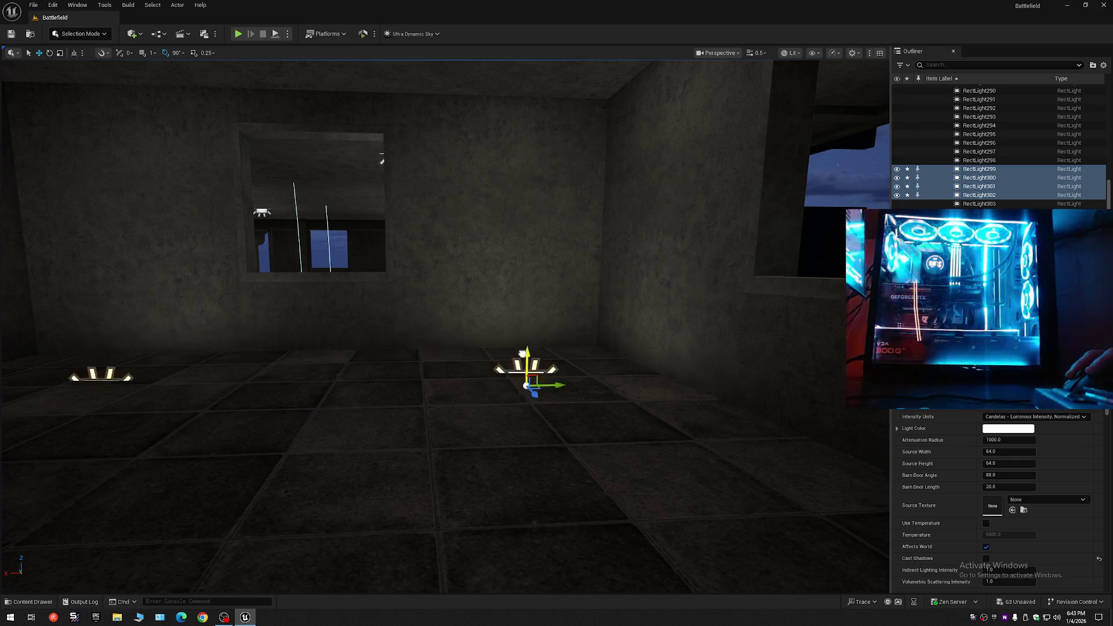
{"action": "left_click_drag", "start_coordinate": [320, 372], "coordinate": [320, 371]}
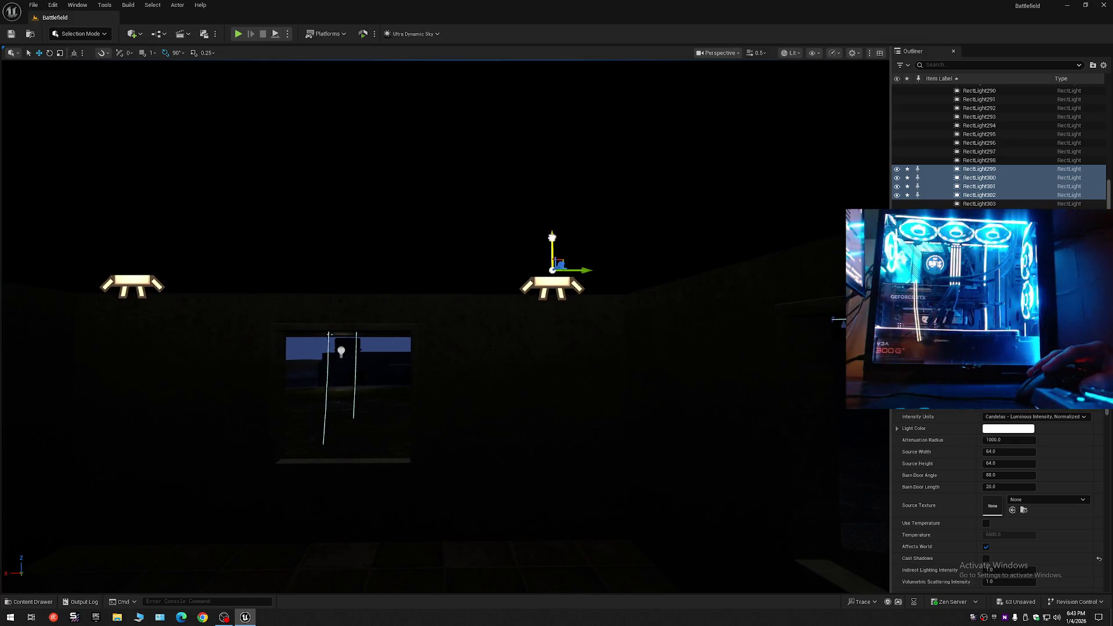
{"action": "mouse_move", "coordinate": [553, 239]}
{"action": "left_mouse_down"}
{"action": "mouse_move", "coordinate": [554, 200]}
{"action": "mouse_move", "coordinate": [554, 371]}
{"action": "left_mouse_up"}
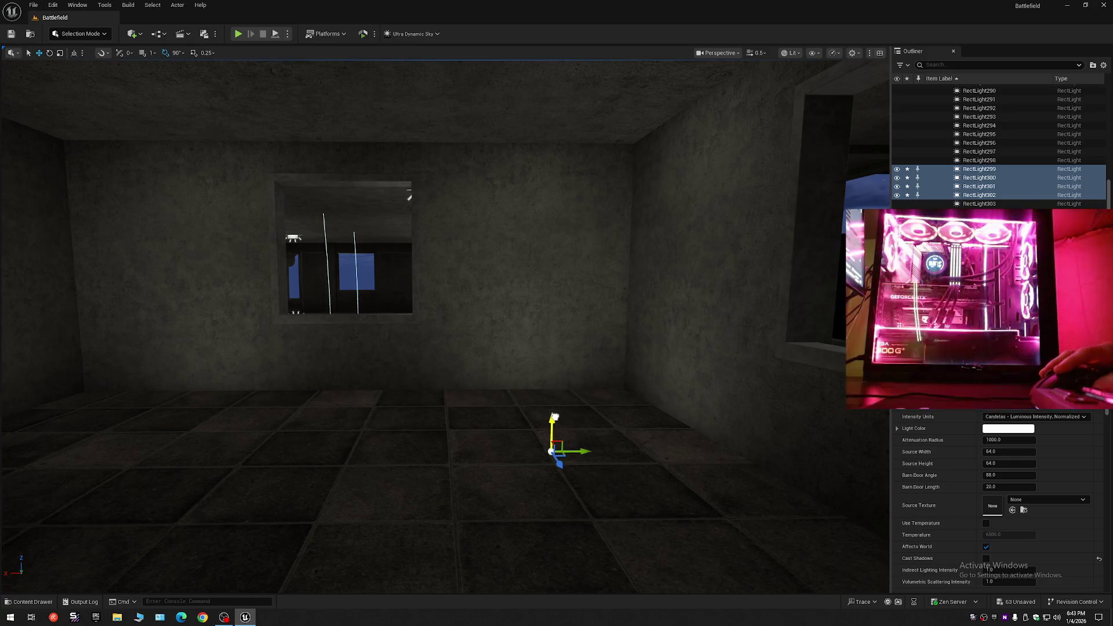
{"action": "left_click_drag", "start_coordinate": [554, 417], "coordinate": [573, 422]}
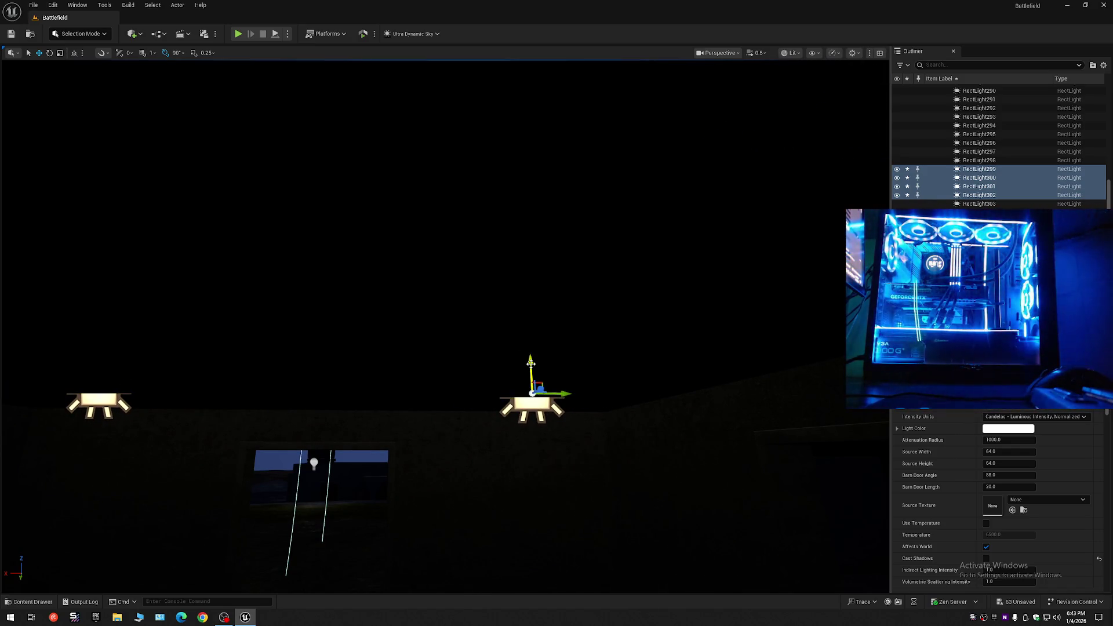
{"action": "left_click_drag", "start_coordinate": [530, 363], "coordinate": [532, 364]}
{"action": "key", "text": "ctrl+z"}
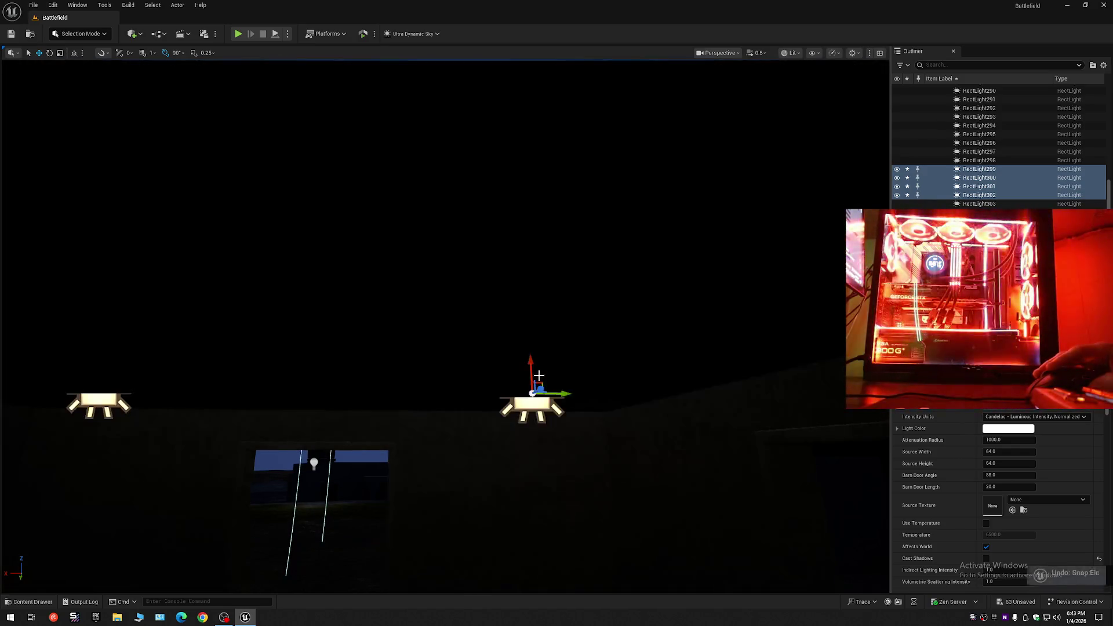
{"action": "mouse_move", "coordinate": [441, 325]}
{"action": "left_mouse_down"}
{"action": "mouse_move", "coordinate": [405, 336]}
{"action": "mouse_move", "coordinate": [397, 382]}
{"action": "mouse_move", "coordinate": [371, 347]}
{"action": "left_mouse_up"}
{"action": "left_click", "coordinate": [359, 329]}
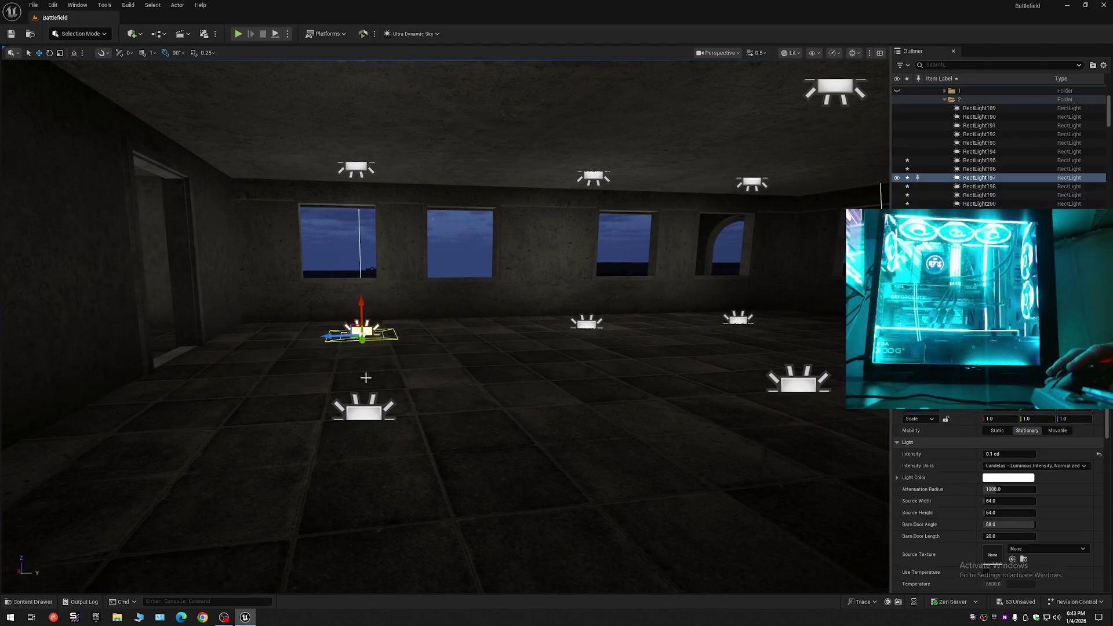
Add the rest of RectLight195–200 on the gallery floor to the selection.
{"action": "left_click", "coordinate": [370, 414], "text": "ctrl"}
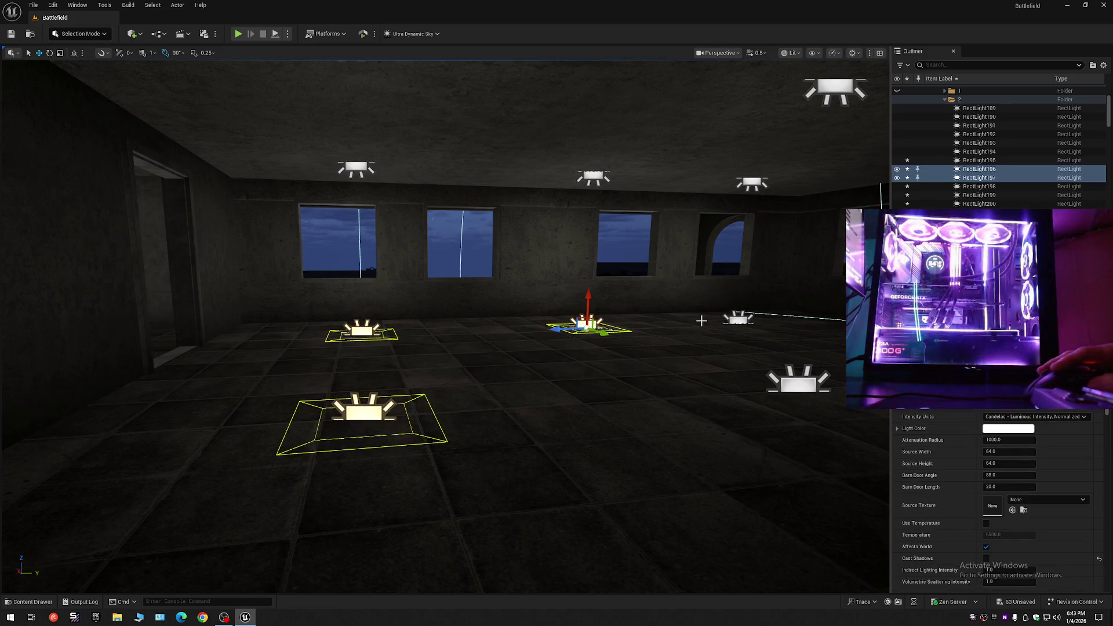
{"action": "left_click_drag", "start_coordinate": [756, 396], "coordinate": [614, 396]}
{"action": "left_click", "coordinate": [564, 368], "text": "ctrl"}
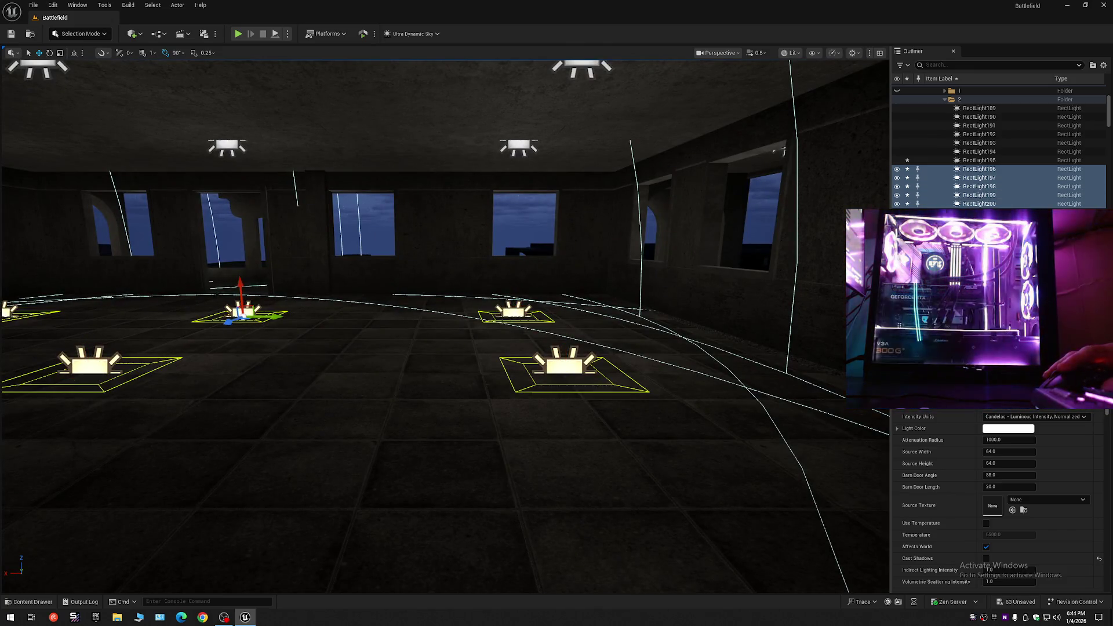
{"action": "mouse_move", "coordinate": [522, 371]}
{"action": "left_mouse_down"}
{"action": "mouse_move", "coordinate": [310, 367]}
{"action": "mouse_move", "coordinate": [325, 348]}
{"action": "mouse_move", "coordinate": [313, 359]}
{"action": "mouse_move", "coordinate": [329, 382]}
{"action": "left_mouse_up"}
{"action": "left_click", "coordinate": [339, 334], "text": "ctrl"}
{"action": "left_click_drag", "start_coordinate": [330, 592], "coordinate": [355, 371]}
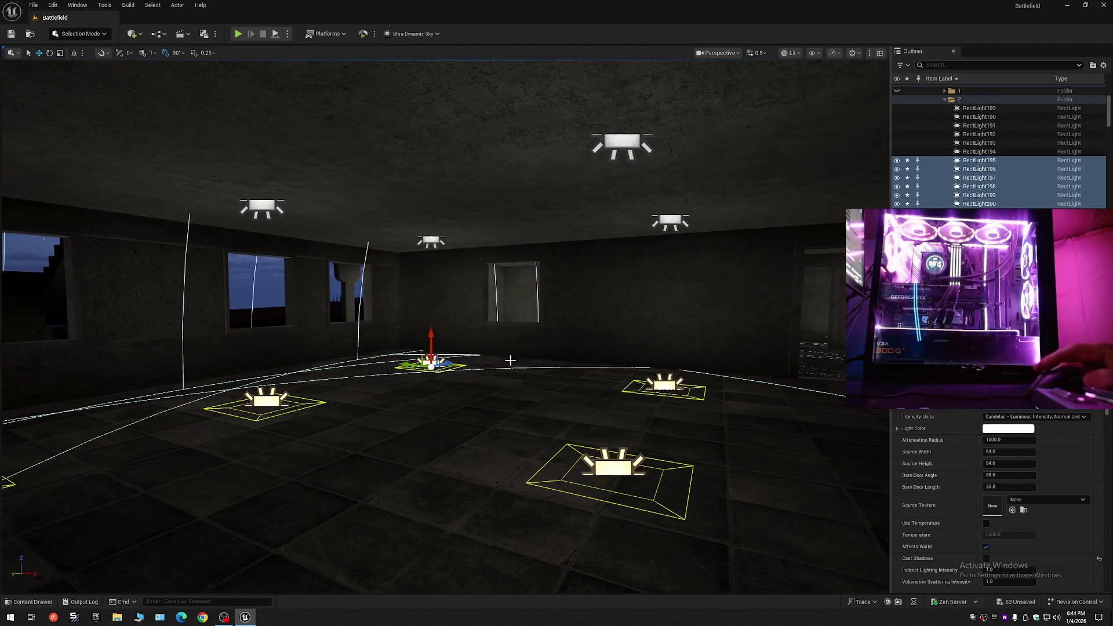
Drag the six gallery lights up toward the ceiling, undoing the End-key snap to the floor.
{"action": "left_click_drag", "start_coordinate": [431, 334], "coordinate": [429, 338]}
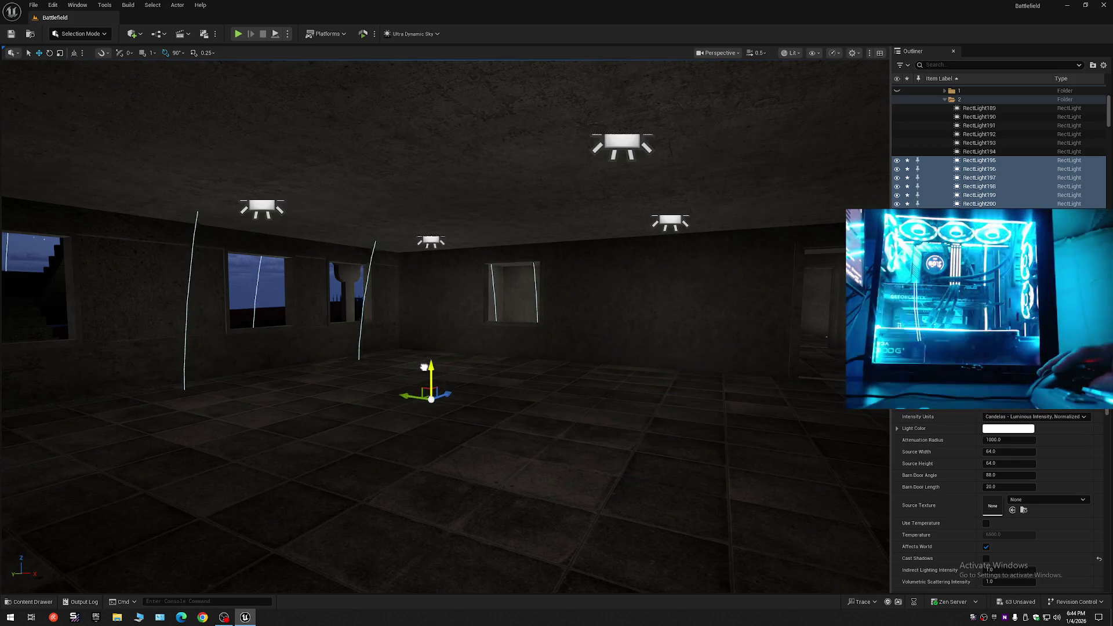
{"action": "mouse_move", "coordinate": [454, 372]}
{"action": "left_mouse_down"}
{"action": "mouse_move", "coordinate": [441, 348]}
{"action": "mouse_move", "coordinate": [464, 325]}
{"action": "mouse_move", "coordinate": [477, 360]}
{"action": "mouse_move", "coordinate": [538, 336]}
{"action": "mouse_move", "coordinate": [527, 348]}
{"action": "mouse_move", "coordinate": [560, 342]}
{"action": "mouse_move", "coordinate": [561, 327]}
{"action": "left_mouse_up"}
{"action": "left_click_drag", "start_coordinate": [501, 382], "coordinate": [501, 383]}
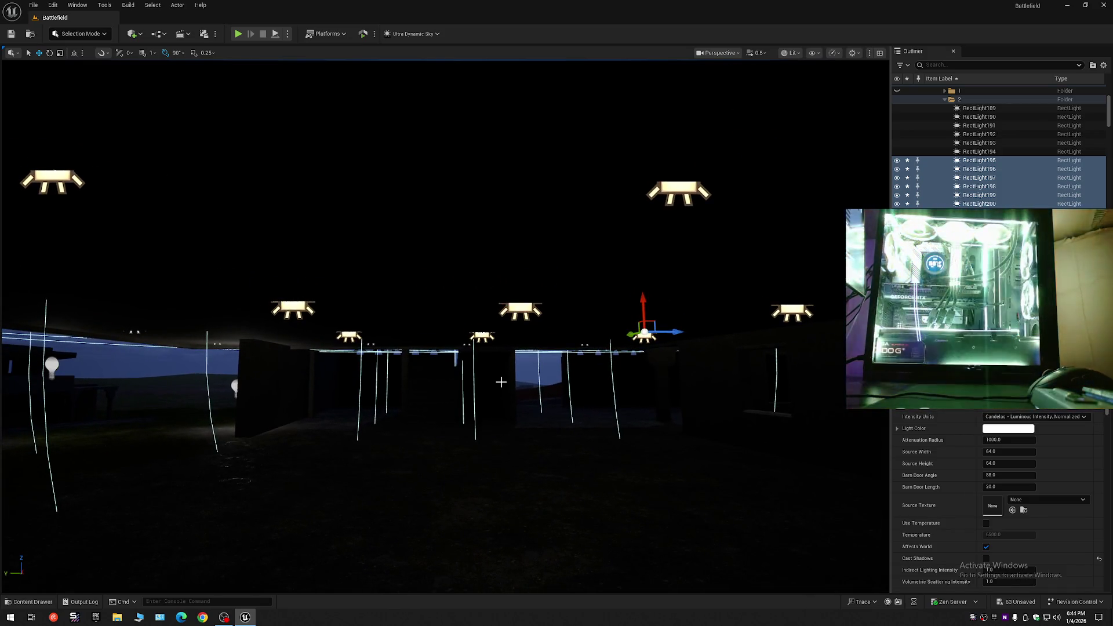
{"action": "scroll", "coordinate": [501, 382], "scroll_direction": "down", "scroll_amount": 3}
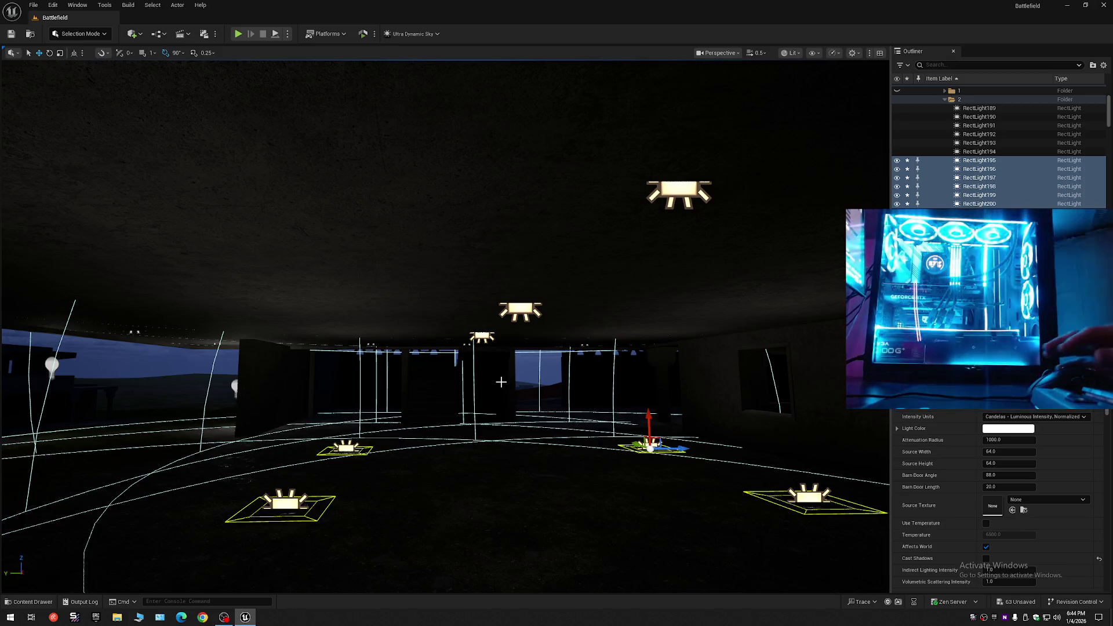
{"action": "key", "text": "ctrl+z"}
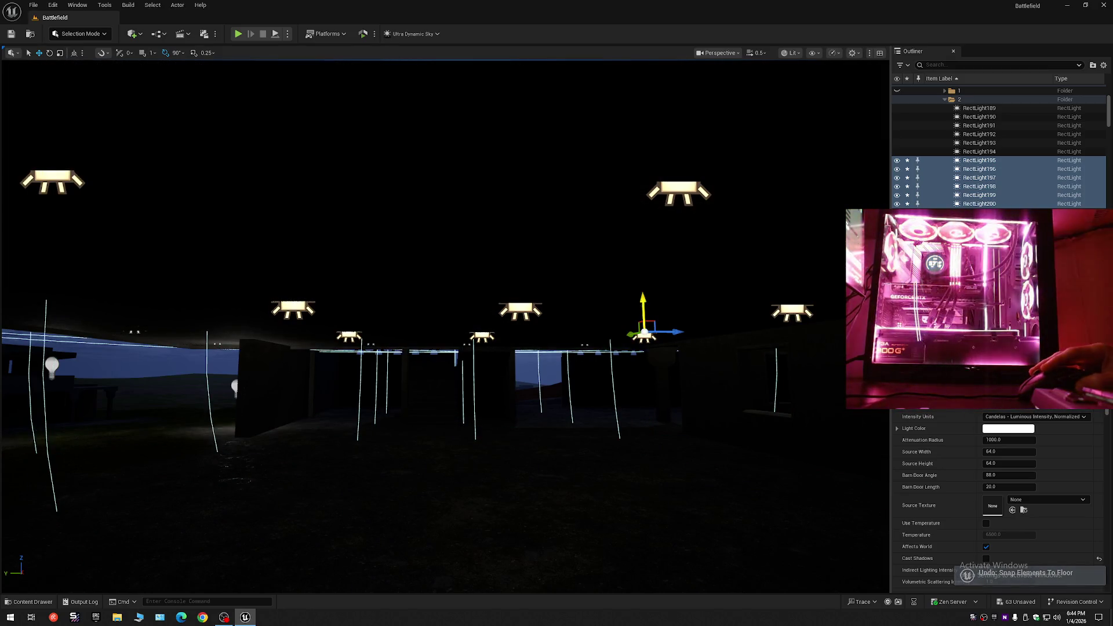
{"action": "left_click_drag", "start_coordinate": [642, 304], "coordinate": [642, 298]}
{"action": "key", "text": "End"}
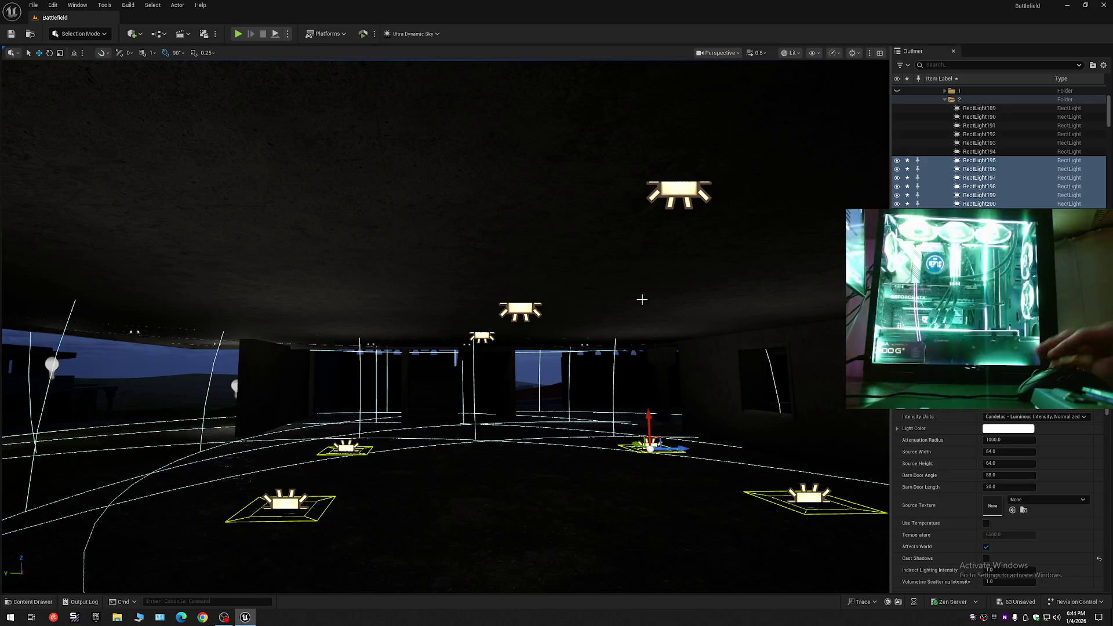
{"action": "key", "text": "ctrl+z"}
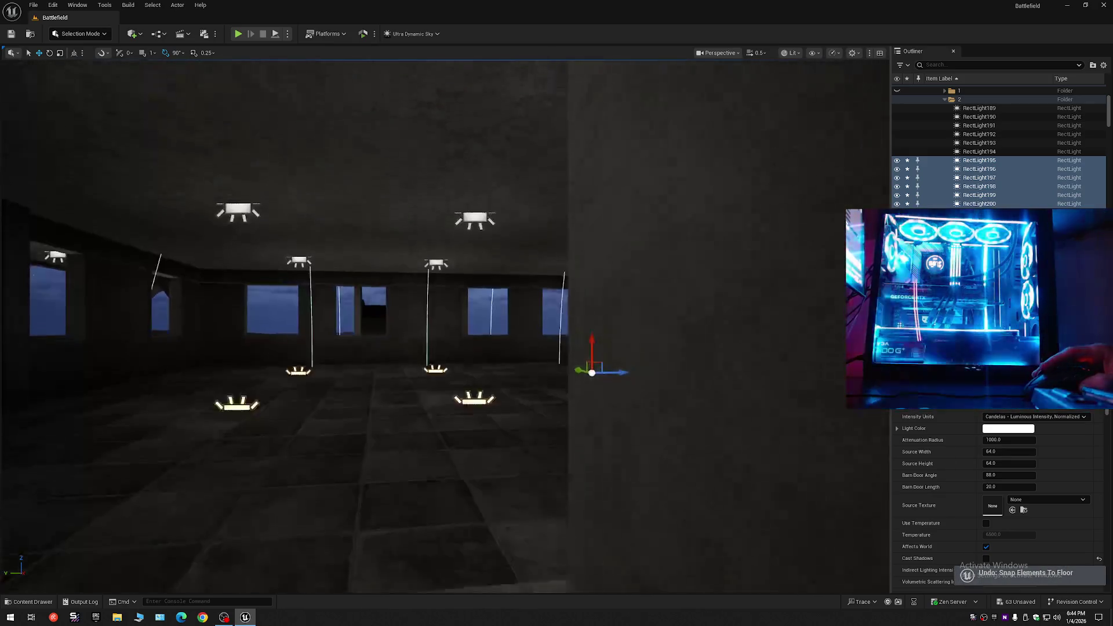
Move into the next corridor and select a rect light on its floor.
{"action": "mouse_move", "coordinate": [632, 367]}
{"action": "left_mouse_down"}
{"action": "mouse_move", "coordinate": [606, 348]}
{"action": "mouse_move", "coordinate": [631, 367]}
{"action": "left_mouse_up"}
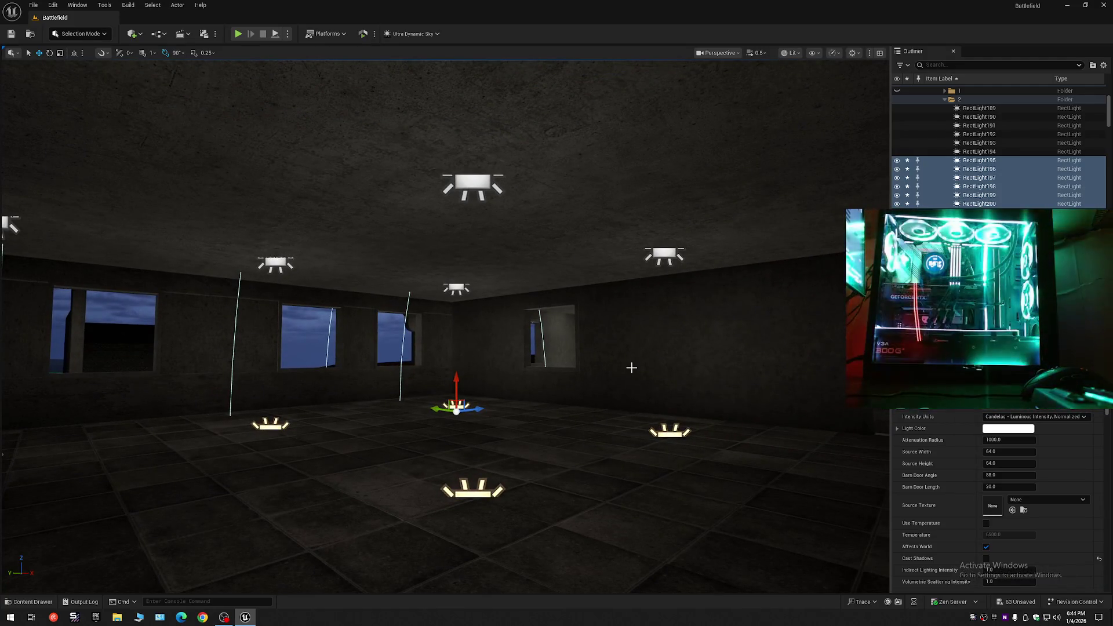
{"action": "left_click_drag", "start_coordinate": [632, 368], "coordinate": [586, 357]}
{"action": "mouse_move", "coordinate": [490, 426]}
{"action": "left_mouse_down"}
{"action": "mouse_move", "coordinate": [487, 394]}
{"action": "mouse_move", "coordinate": [490, 426]}
{"action": "mouse_move", "coordinate": [458, 409]}
{"action": "left_mouse_up"}
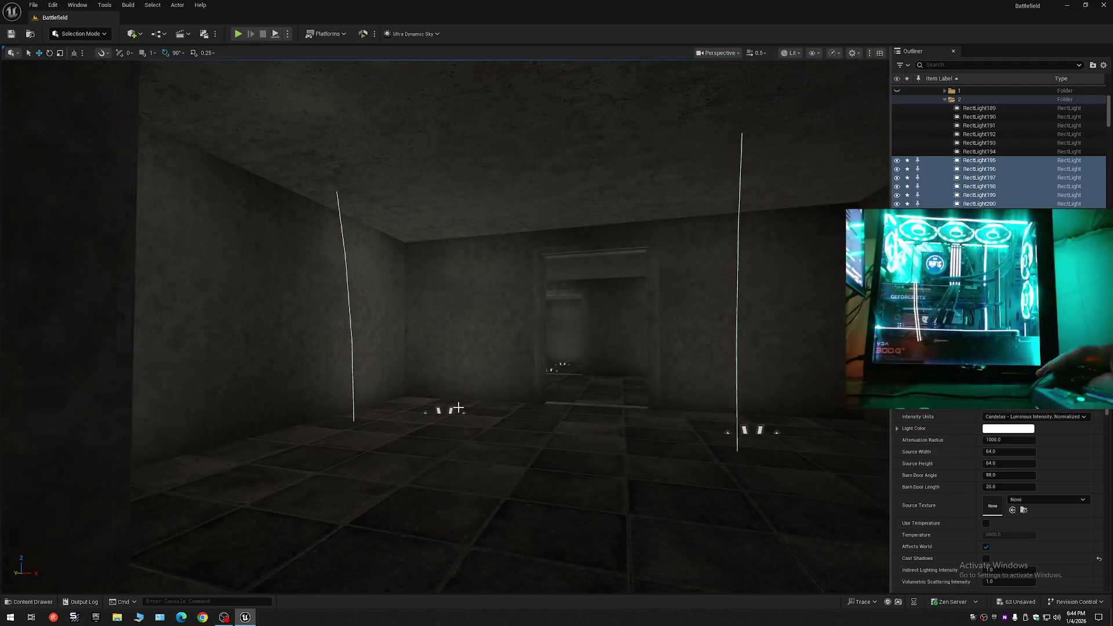
{"action": "left_click", "coordinate": [451, 410]}
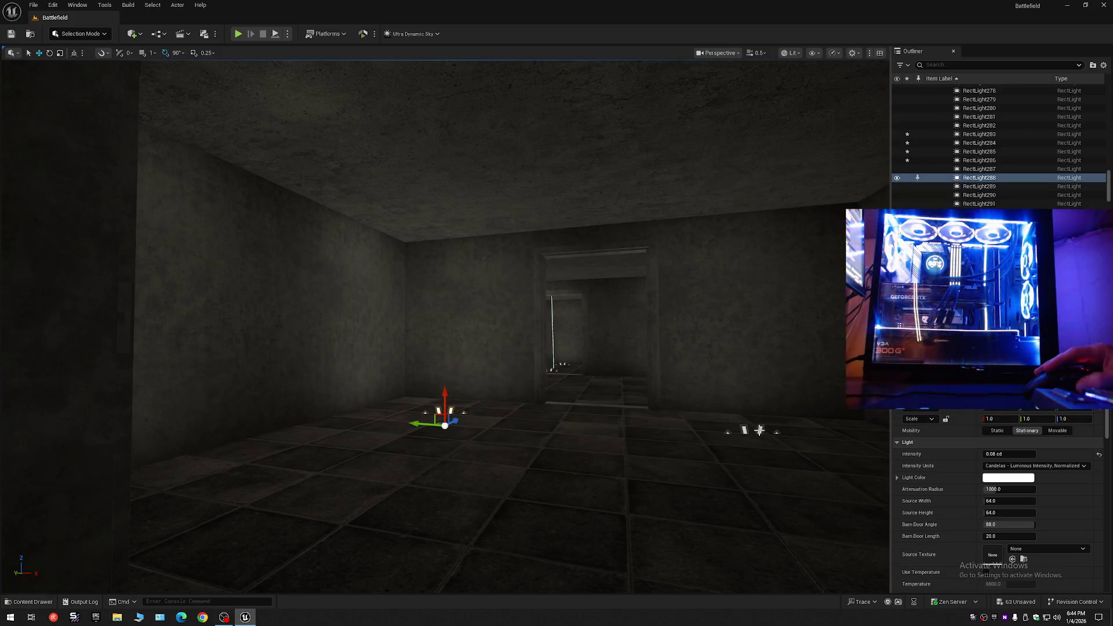
Add a second floor light and lift both toward the tiled room's ceiling.
{"action": "left_click", "coordinate": [759, 431], "text": "ctrl"}
{"action": "left_click_drag", "start_coordinate": [760, 430], "coordinate": [574, 424]}
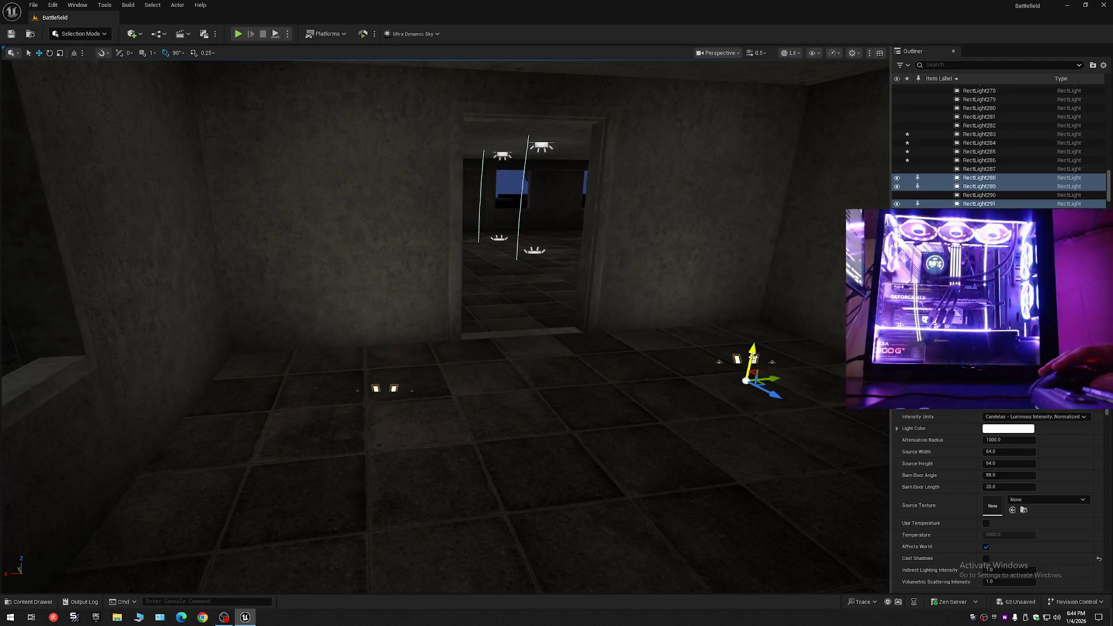
{"action": "mouse_move", "coordinate": [753, 358]}
{"action": "left_mouse_down"}
{"action": "mouse_move", "coordinate": [754, 328]}
{"action": "mouse_move", "coordinate": [787, 344]}
{"action": "mouse_move", "coordinate": [755, 337]}
{"action": "mouse_move", "coordinate": [753, 302]}
{"action": "left_mouse_up"}
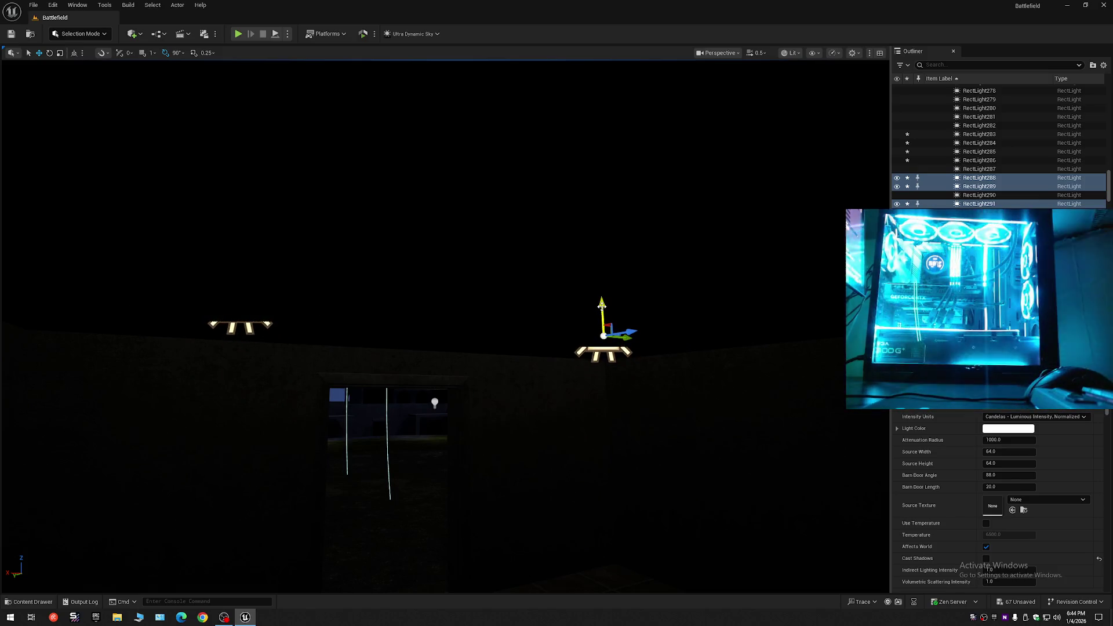
{"action": "left_click_drag", "start_coordinate": [602, 305], "coordinate": [602, 307]}
{"action": "key", "text": "ctrl+z"}
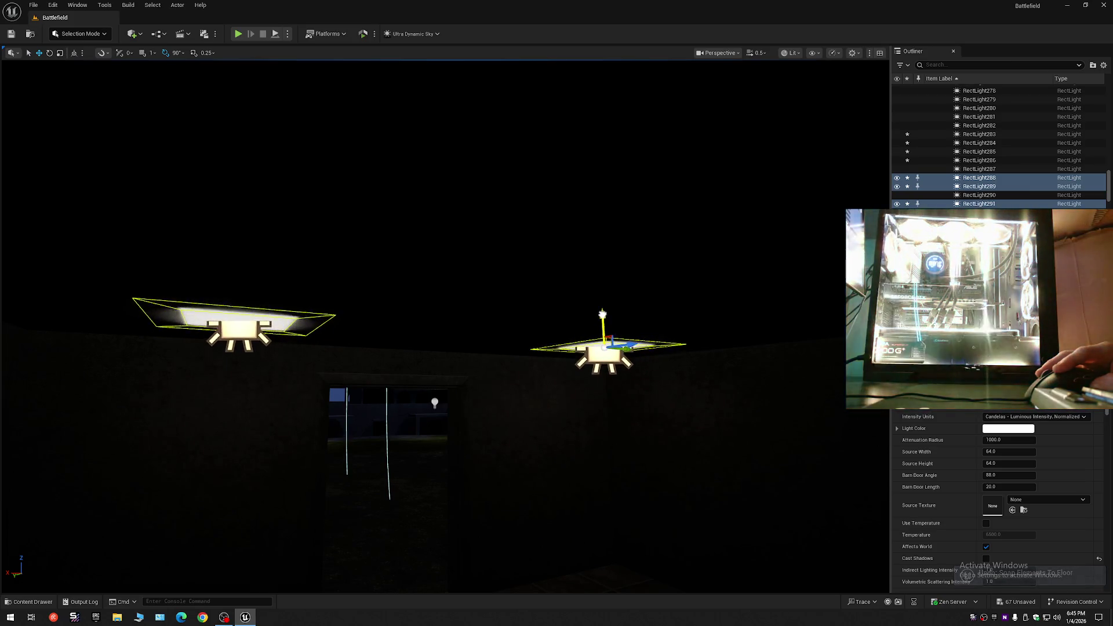
{"action": "left_click_drag", "start_coordinate": [603, 316], "coordinate": [144, 348]}
{"action": "key", "text": "f"}
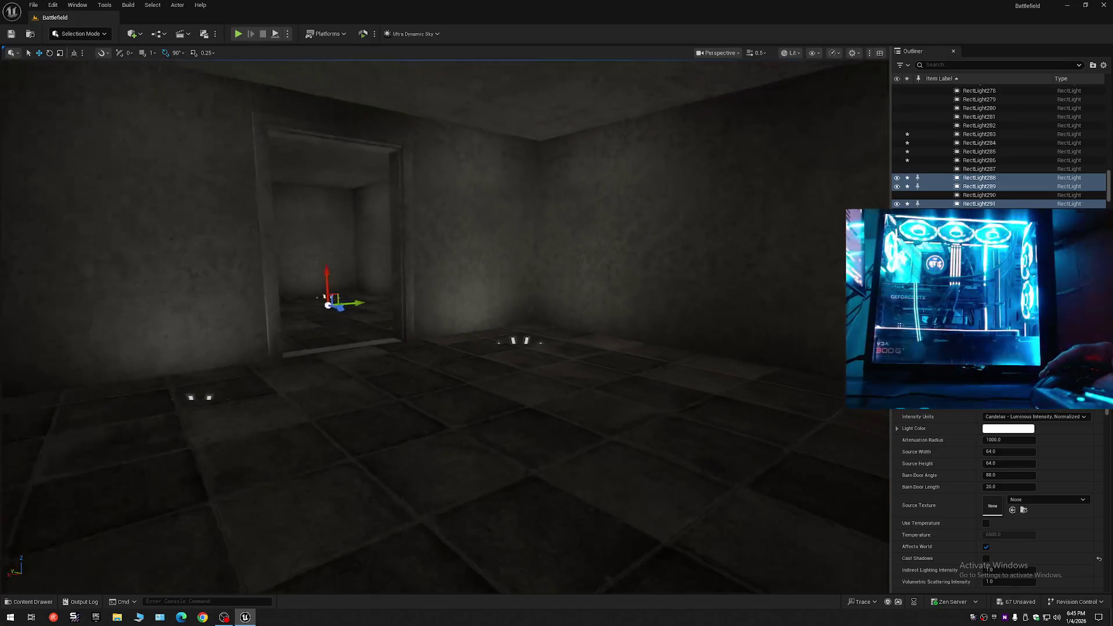
Select two more floor lights in the small room and raise them to the ceiling.
{"action": "left_click", "coordinate": [343, 367]}
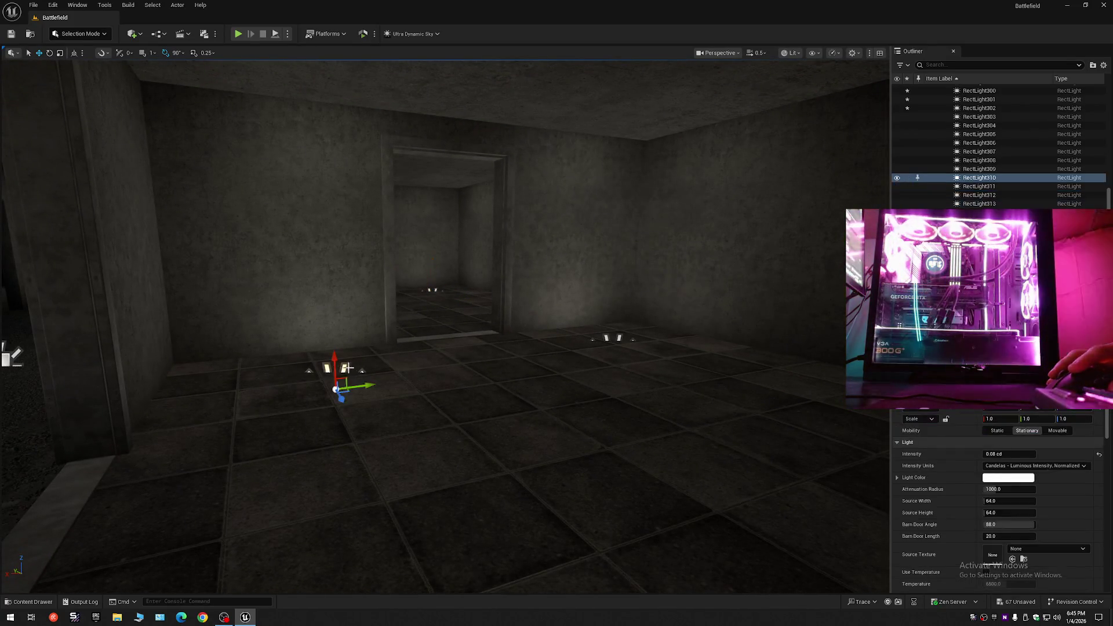
{"action": "left_click", "coordinate": [621, 339], "text": "ctrl"}
{"action": "left_click_drag", "start_coordinate": [621, 338], "coordinate": [621, 338]}
{"action": "left_click_drag", "start_coordinate": [276, 375], "coordinate": [276, 375]}
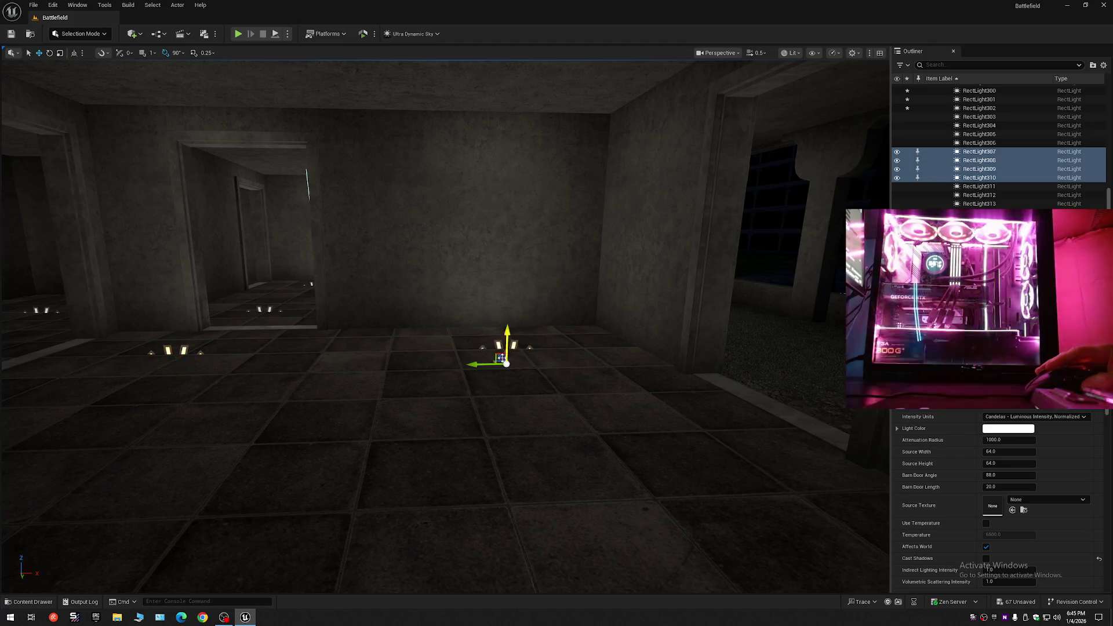
{"action": "left_click_drag", "start_coordinate": [509, 342], "coordinate": [524, 306]}
{"action": "key", "text": "ctrl+z"}
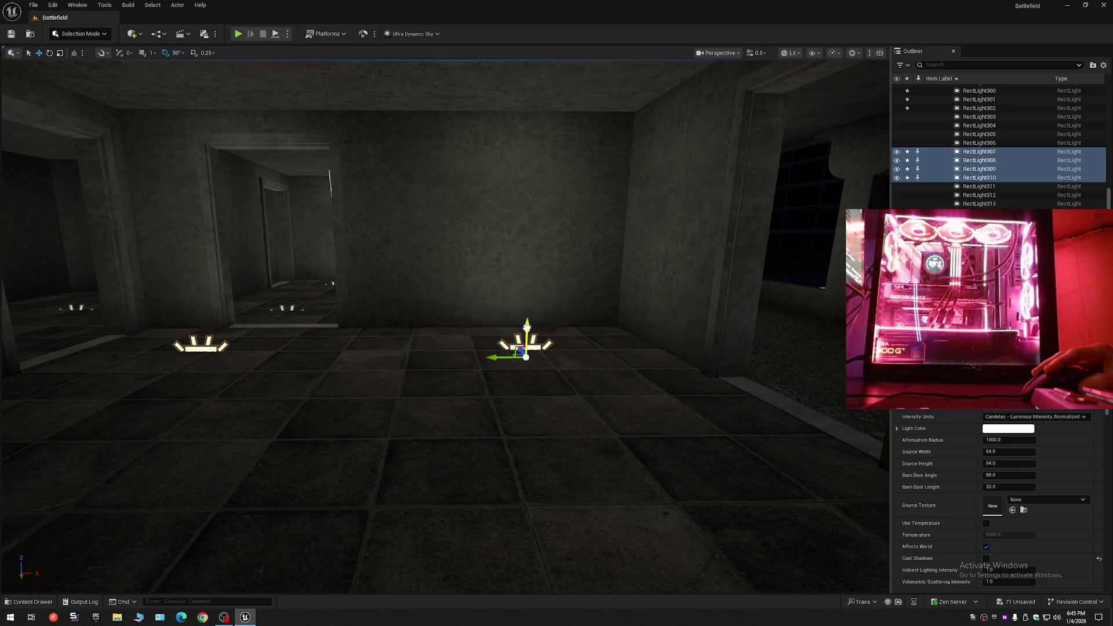
{"action": "mouse_move", "coordinate": [527, 328]}
{"action": "left_mouse_down"}
{"action": "mouse_move", "coordinate": [550, 330]}
{"action": "mouse_move", "coordinate": [519, 305]}
{"action": "mouse_move", "coordinate": [542, 293]}
{"action": "mouse_move", "coordinate": [559, 442]}
{"action": "mouse_move", "coordinate": [666, 467]}
{"action": "mouse_move", "coordinate": [696, 383]}
{"action": "left_mouse_up"}
{"action": "left_click_drag", "start_coordinate": [561, 343], "coordinate": [561, 342]}
Select the two floor lights beside the pillar, then fly toward the large windowed room.
{"action": "left_click", "coordinate": [453, 351]}
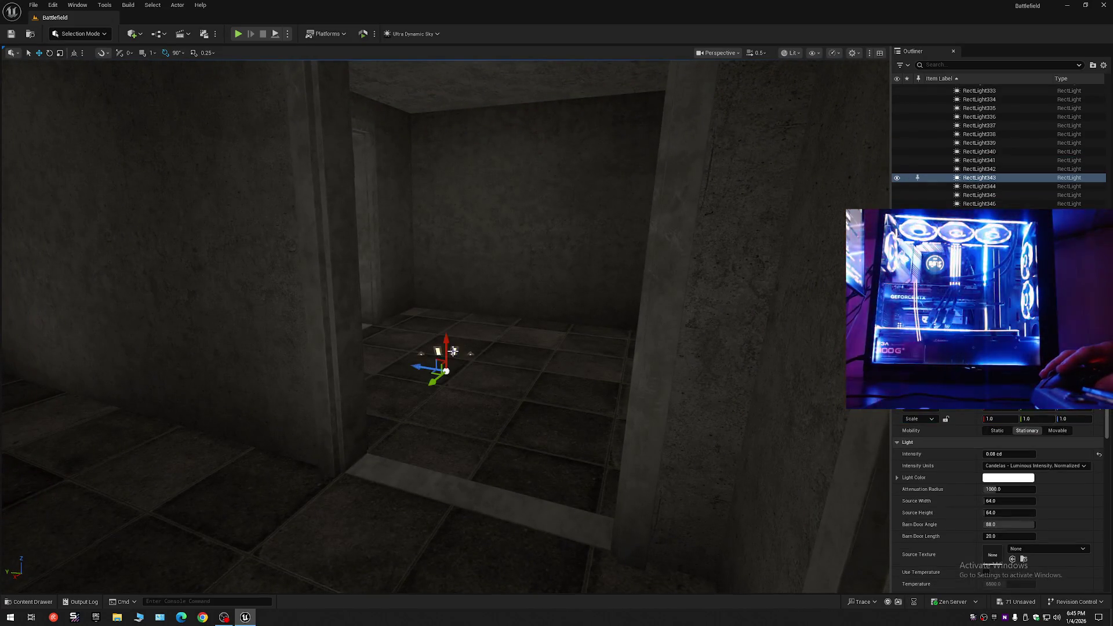
{"action": "mouse_move", "coordinate": [458, 350]}
{"action": "left_mouse_down"}
{"action": "mouse_move", "coordinate": [426, 347]}
{"action": "mouse_move", "coordinate": [429, 356]}
{"action": "left_mouse_up"}
{"action": "left_click", "coordinate": [419, 357], "text": "ctrl"}
{"action": "key", "text": "w"}
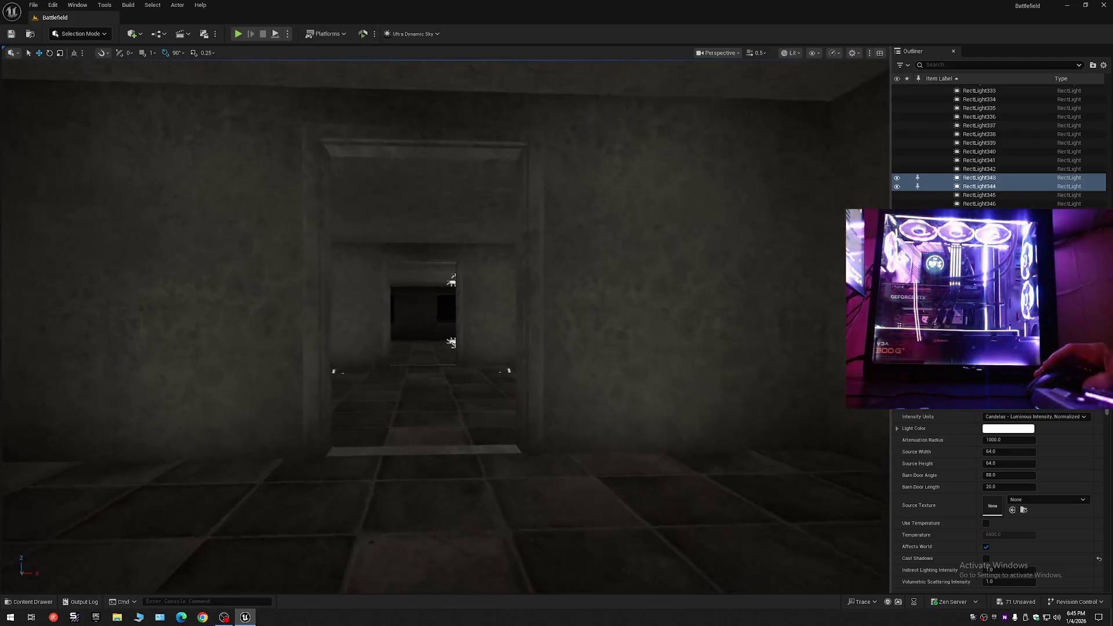
{"action": "key", "text": "w"}
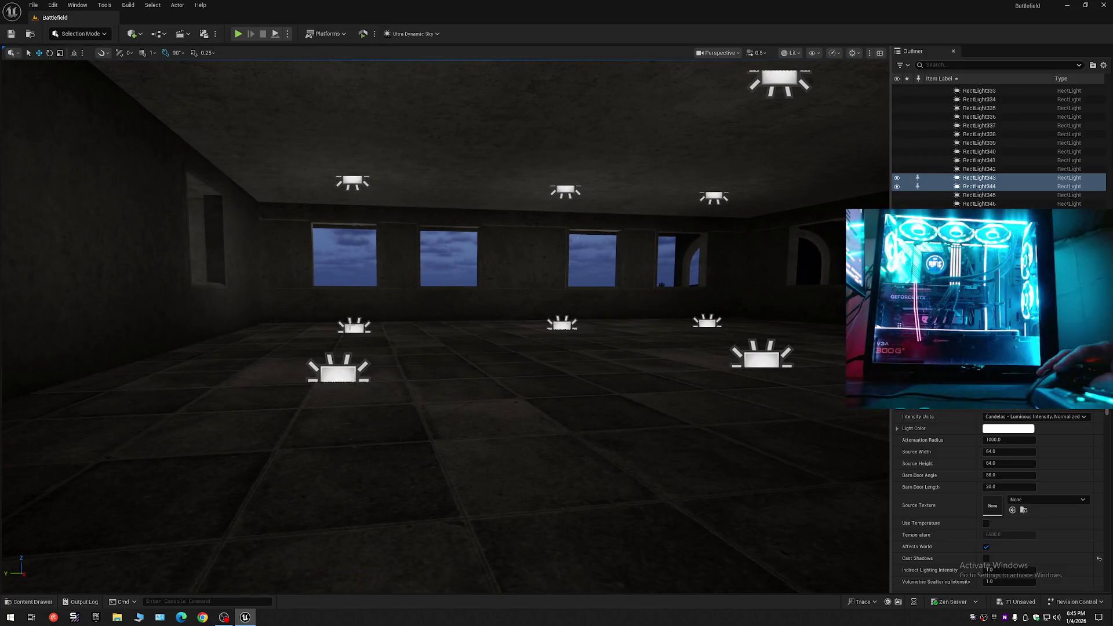
Select five floor rect lights around the windowed room and drag them up to ceiling height.
{"action": "left_click", "coordinate": [351, 328]}
{"action": "left_click", "coordinate": [338, 373], "text": "ctrl"}
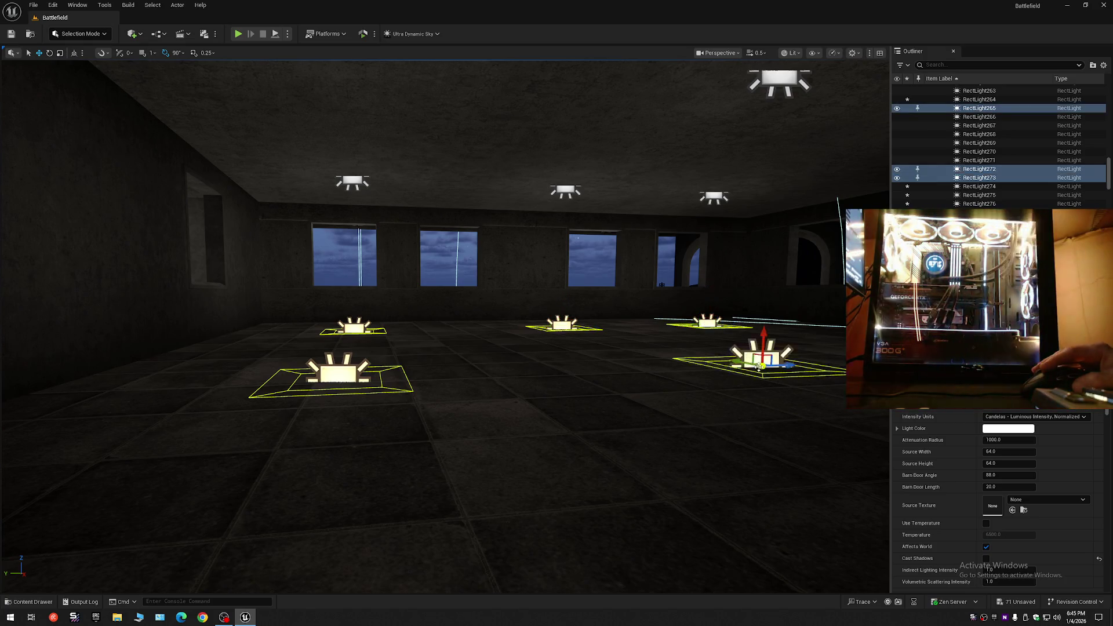
{"action": "left_click_drag", "start_coordinate": [453, 336], "coordinate": [644, 343]}
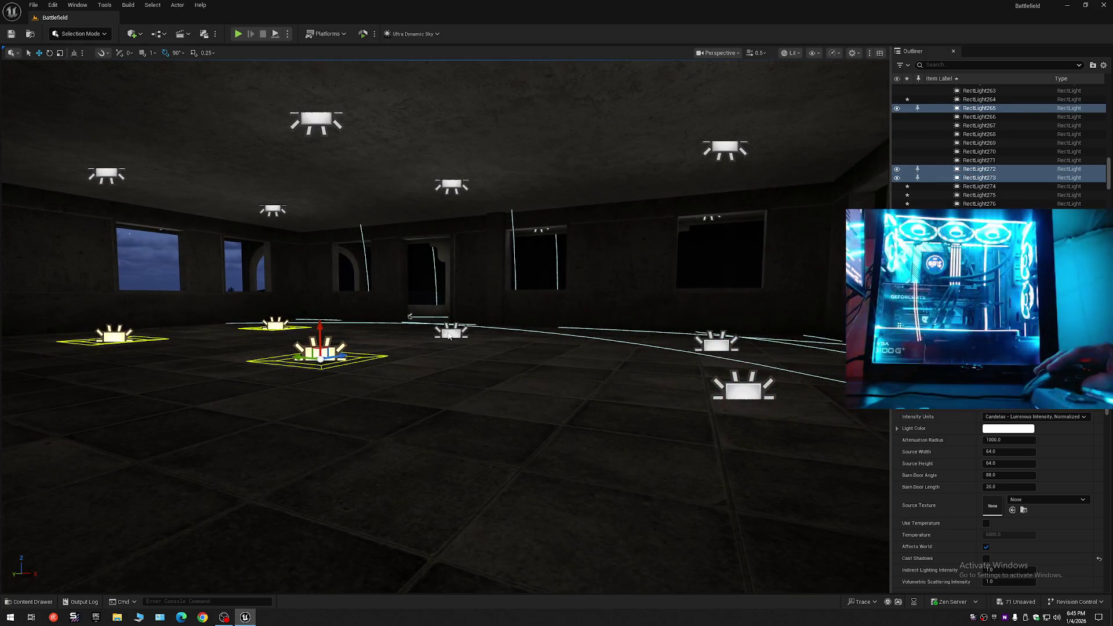
{"action": "left_click", "coordinate": [717, 342], "text": "ctrl"}
{"action": "left_click", "coordinate": [743, 388], "text": "ctrl"}
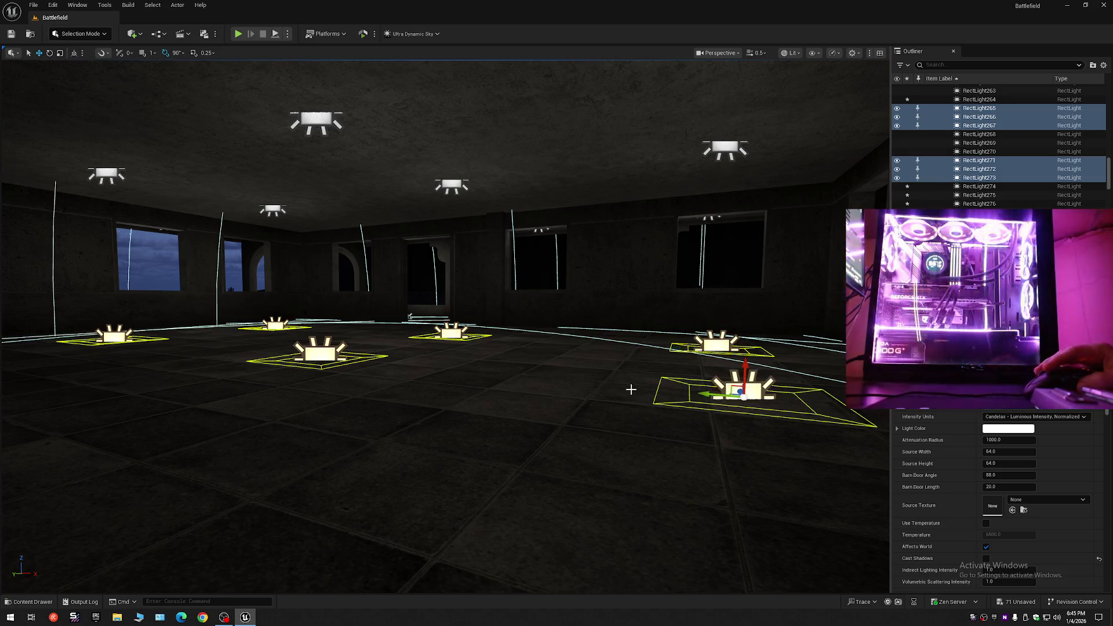
{"action": "left_click_drag", "start_coordinate": [409, 316], "coordinate": [525, 378]}
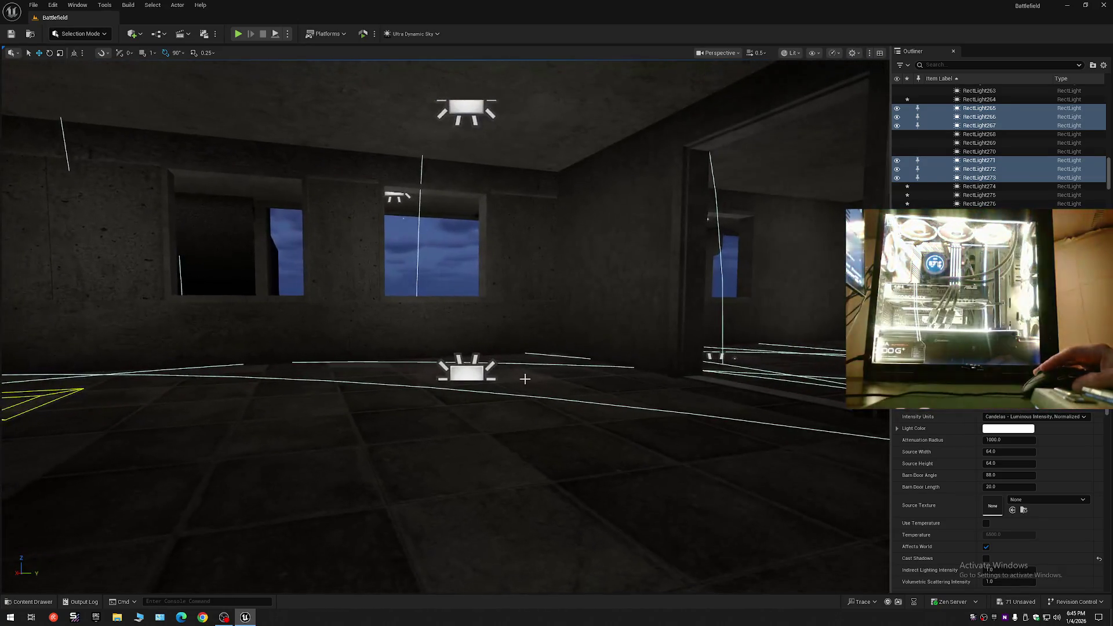
{"action": "left_click", "coordinate": [462, 374]}
{"action": "left_click", "coordinate": [462, 372]}
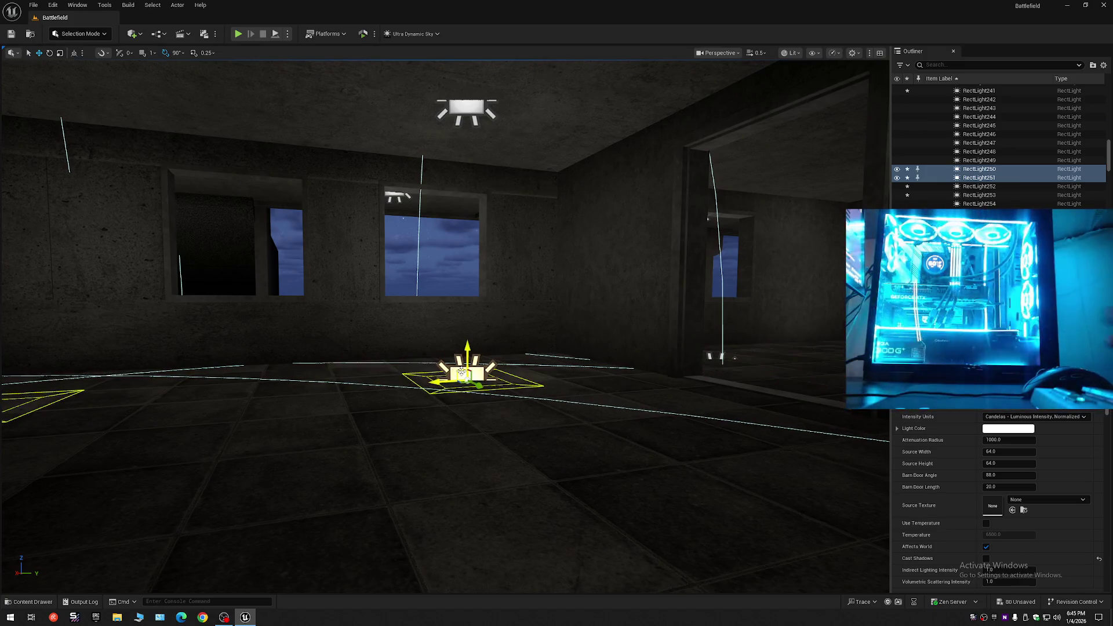
{"action": "mouse_move", "coordinate": [466, 354]}
{"action": "left_mouse_down"}
{"action": "mouse_move", "coordinate": [518, 322]}
{"action": "mouse_move", "coordinate": [520, 311]}
{"action": "mouse_move", "coordinate": [496, 316]}
{"action": "mouse_move", "coordinate": [496, 301]}
{"action": "mouse_move", "coordinate": [588, 319]}
{"action": "left_mouse_up"}
{"action": "left_click", "coordinate": [528, 339]}
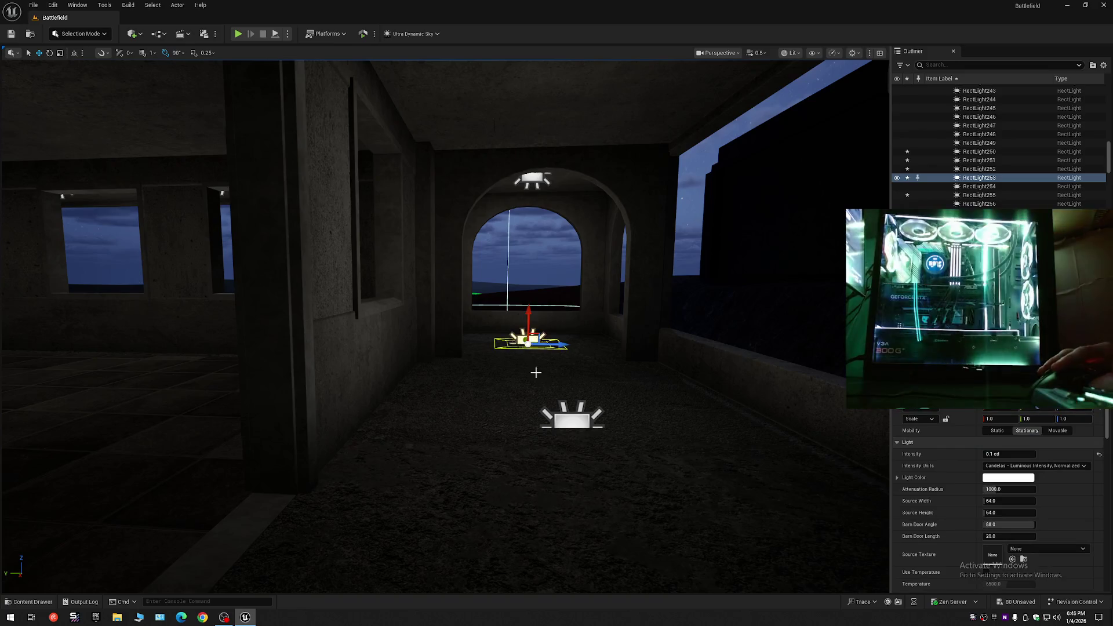
Select the floor rect lights further along the corridor and frame them with F.
{"action": "left_click", "coordinate": [569, 422]}
{"action": "left_click_drag", "start_coordinate": [569, 422], "coordinate": [597, 397]}
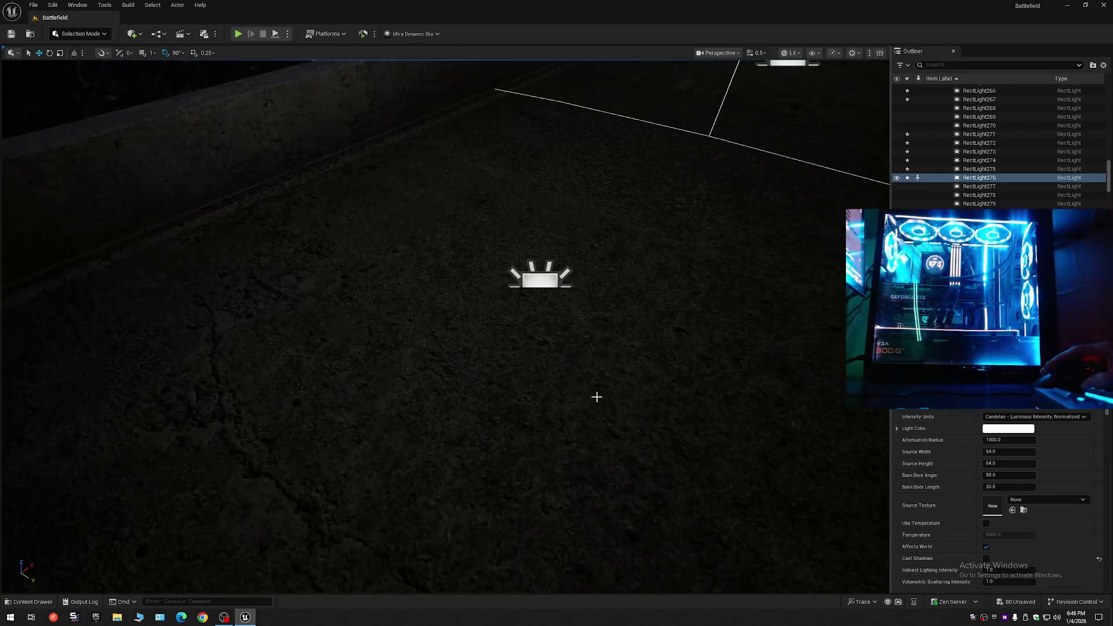
{"action": "left_click_drag", "start_coordinate": [559, 330], "coordinate": [458, 315]}
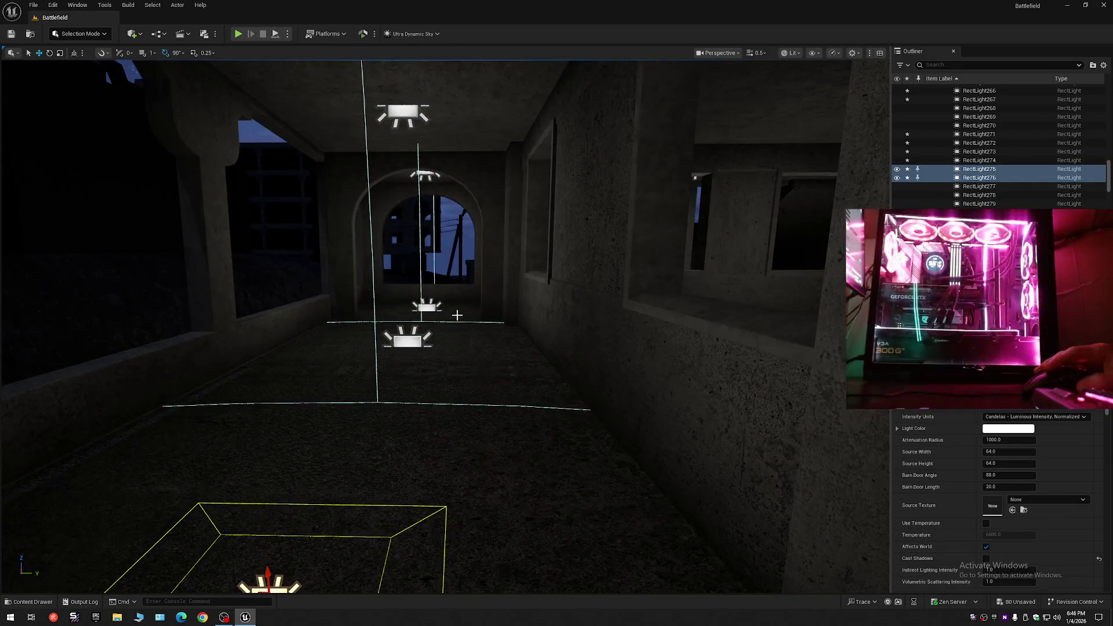
{"action": "left_click_drag", "start_coordinate": [410, 342], "coordinate": [403, 349]}
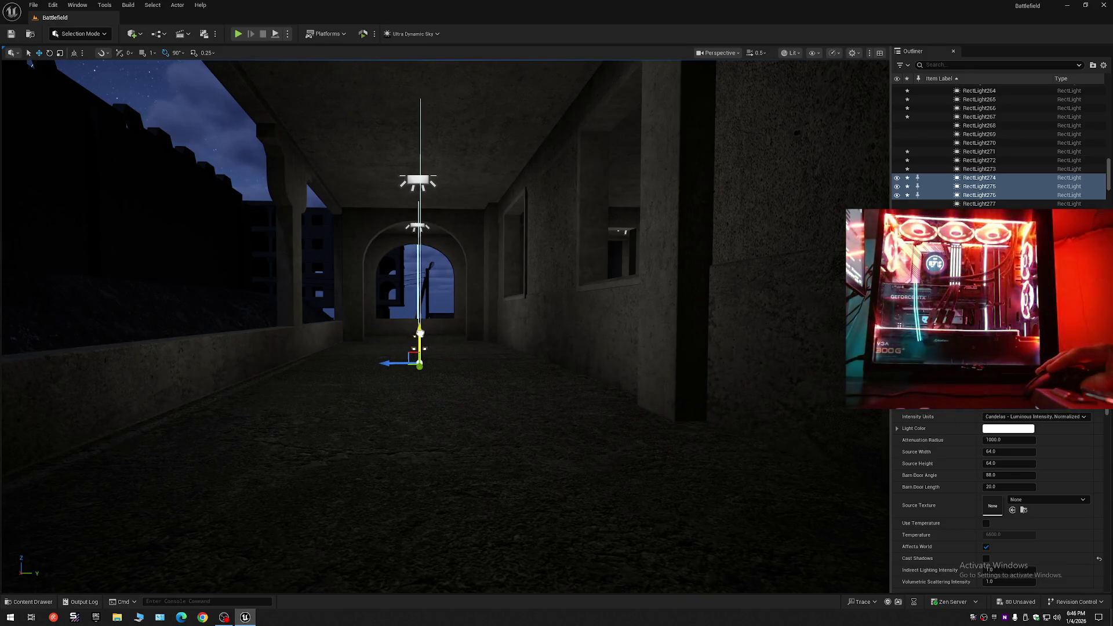
{"action": "key", "text": "f"}
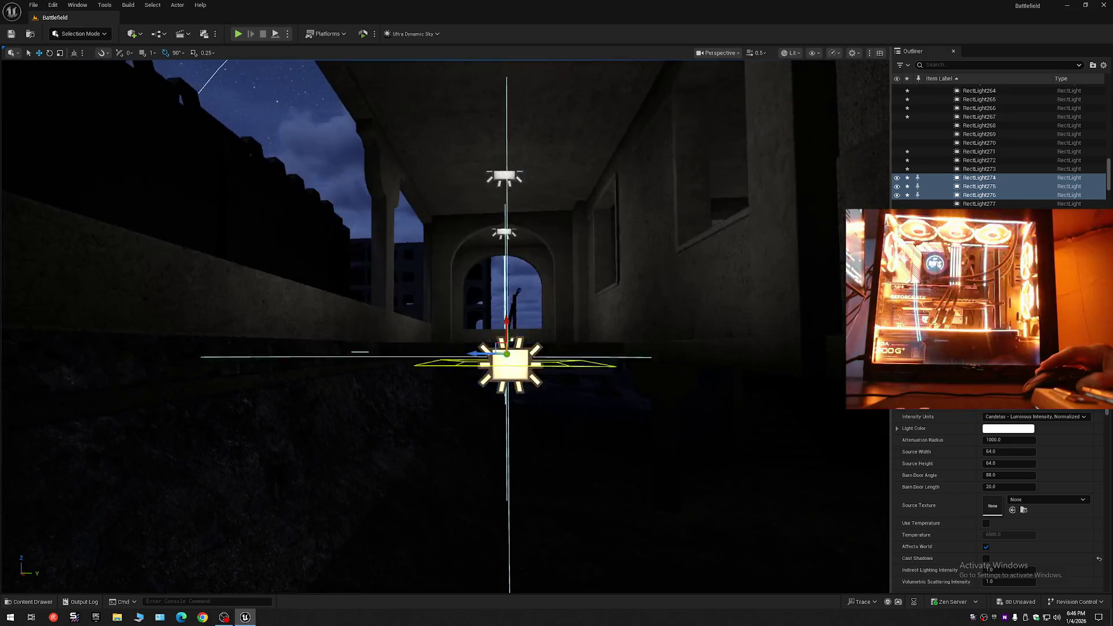
Fly forward to the arched window and through the arch into the long corridor.
{"action": "key", "text": "w"}
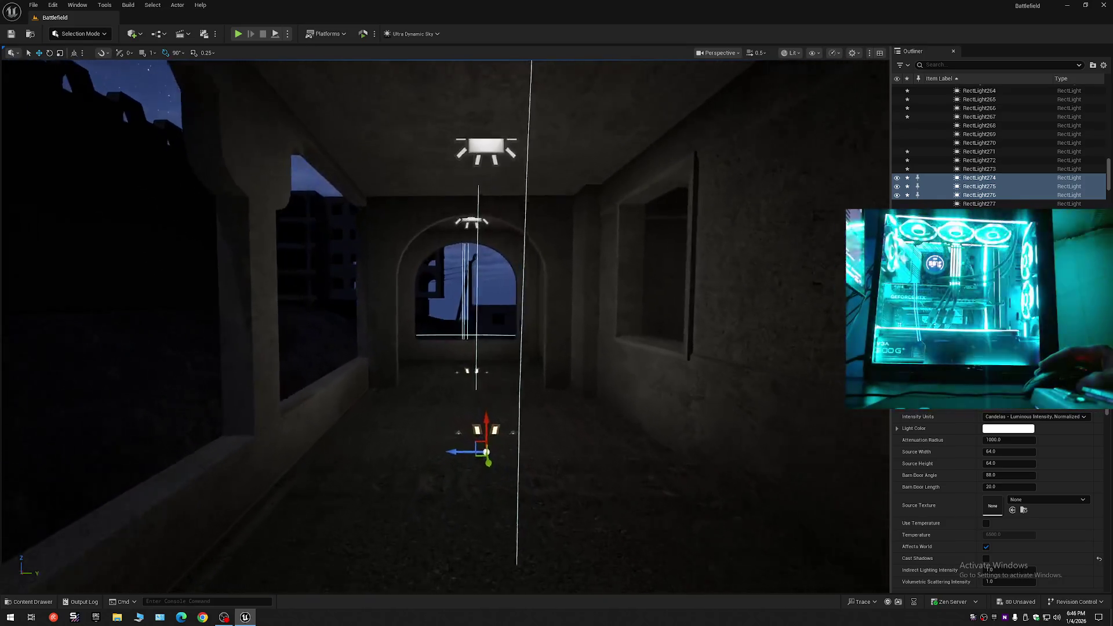
{"action": "mouse_move", "coordinate": [445, 325]}
{"action": "left_mouse_down"}
{"action": "mouse_move", "coordinate": [595, 324]}
{"action": "mouse_move", "coordinate": [328, 325]}
{"action": "left_mouse_up"}
{"action": "left_click_drag", "start_coordinate": [737, 272], "coordinate": [535, 346]}
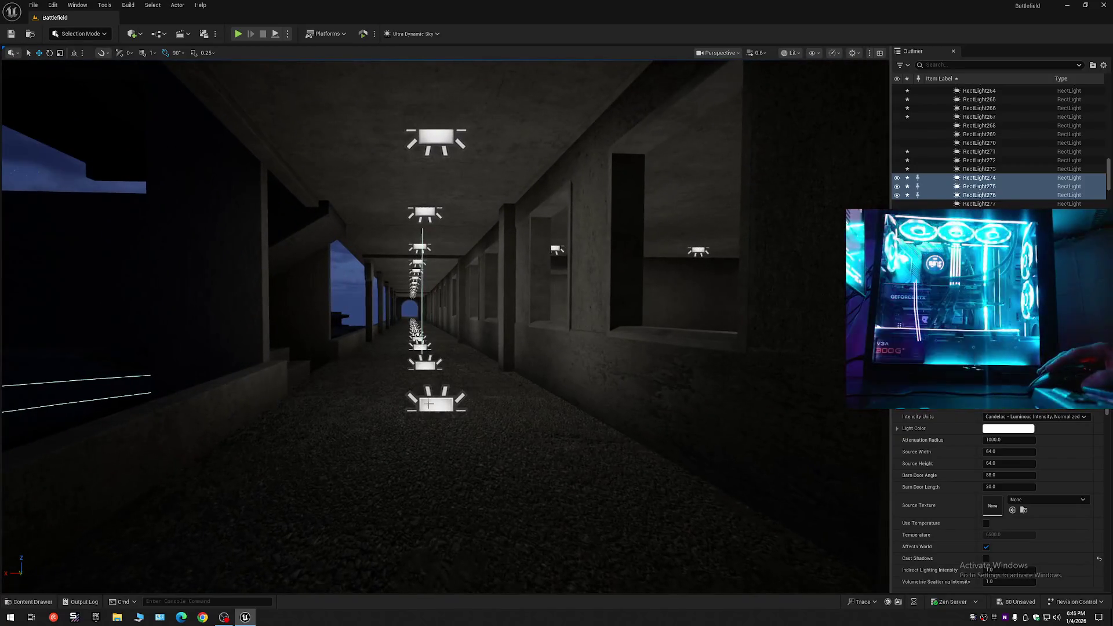
Ctrl-select the corridor floor lights and the first gallery floor lights.
{"action": "left_click", "coordinate": [428, 405]}
{"action": "left_click", "coordinate": [424, 363], "text": "ctrl"}
{"action": "left_click", "coordinate": [419, 352], "text": "ctrl"}
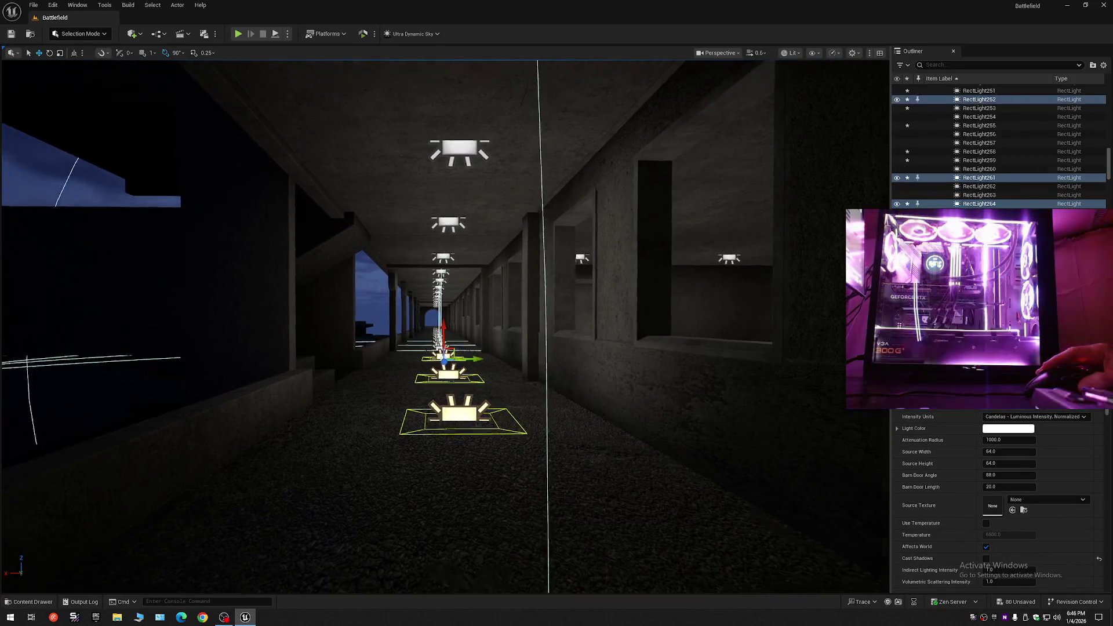
{"action": "left_click_drag", "start_coordinate": [420, 352], "coordinate": [507, 352]}
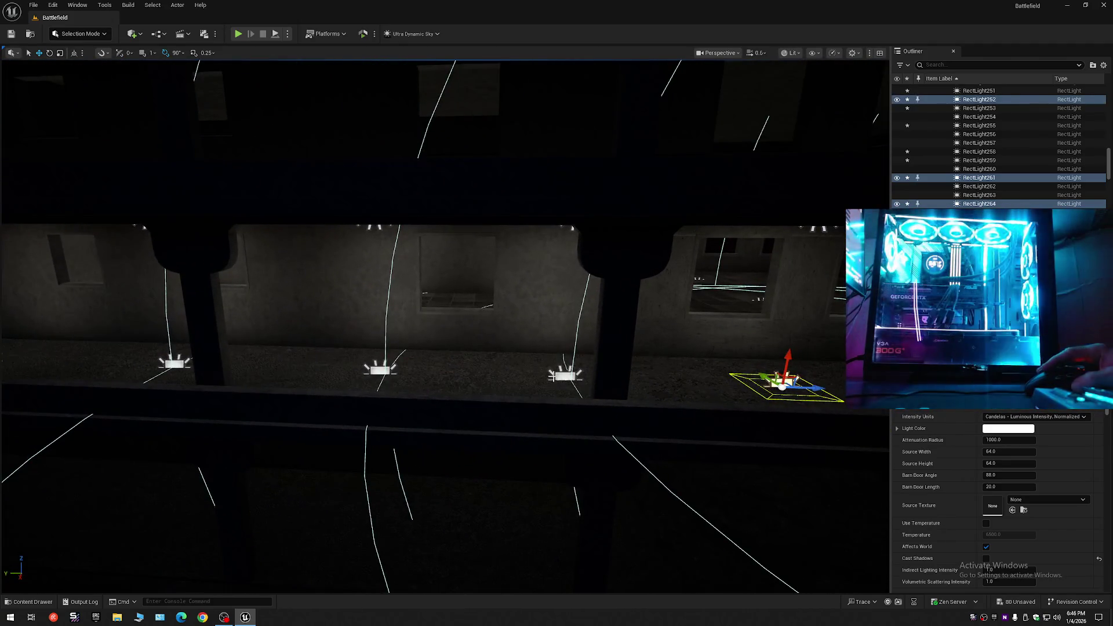
{"action": "left_click", "coordinate": [179, 365], "text": "ctrl"}
{"action": "left_click_drag", "start_coordinate": [179, 366], "coordinate": [270, 355]}
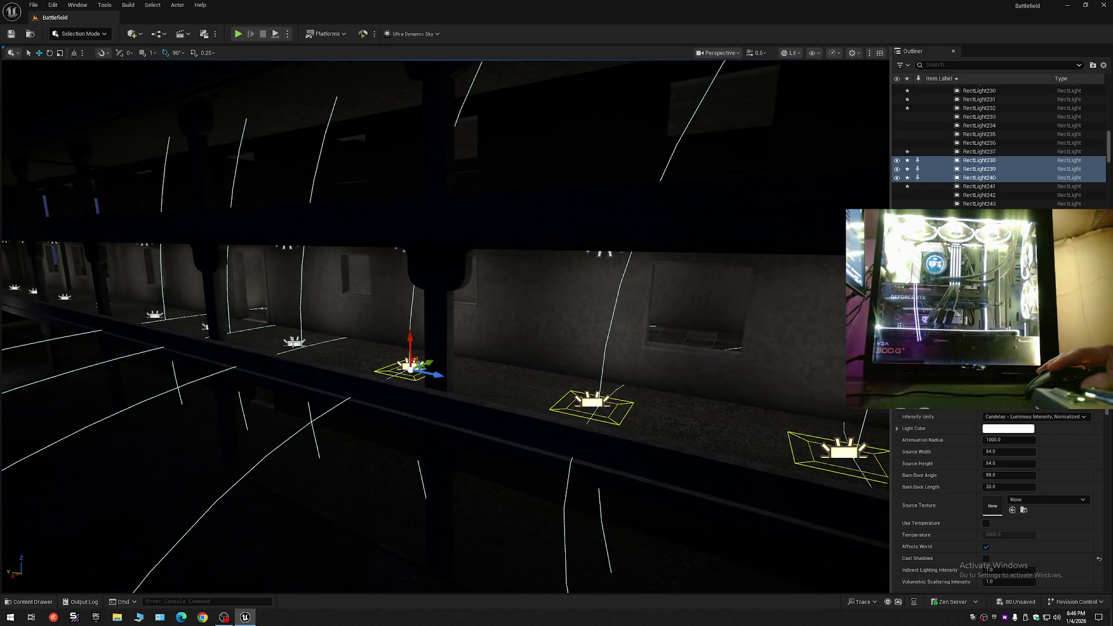
{"action": "left_click", "coordinate": [205, 327], "text": "ctrl"}
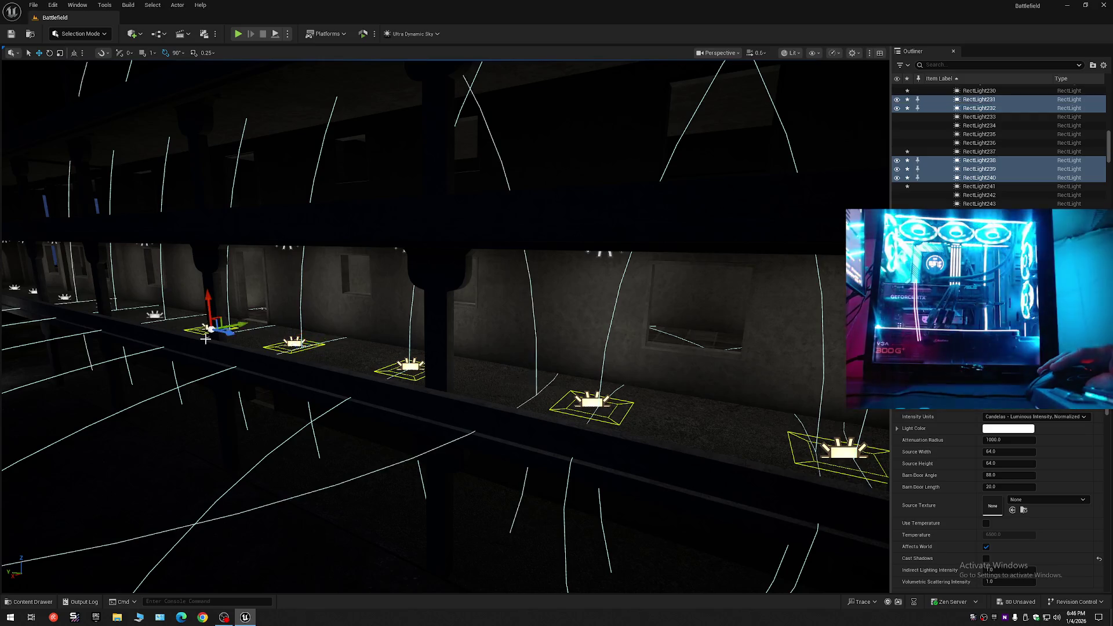
{"action": "left_click_drag", "start_coordinate": [205, 326], "coordinate": [174, 326]}
{"action": "mouse_move", "coordinate": [395, 387]}
{"action": "left_mouse_down"}
{"action": "mouse_move", "coordinate": [377, 387]}
{"action": "mouse_move", "coordinate": [395, 387]}
{"action": "left_mouse_up"}
Add the remaining gallery floor lights, including the far-right one, to the selection.
{"action": "left_click", "coordinate": [470, 386], "text": "ctrl"}
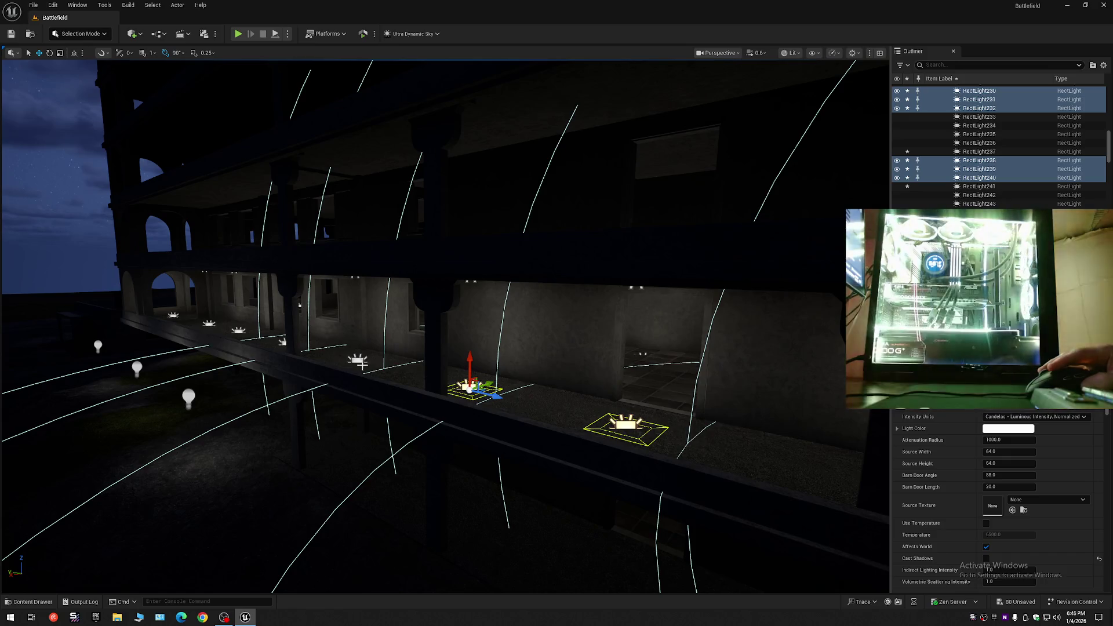
{"action": "left_click", "coordinate": [358, 361], "text": "ctrl"}
{"action": "left_click_drag", "start_coordinate": [358, 364], "coordinate": [390, 396]}
{"action": "left_click", "coordinate": [478, 372], "text": "ctrl"}
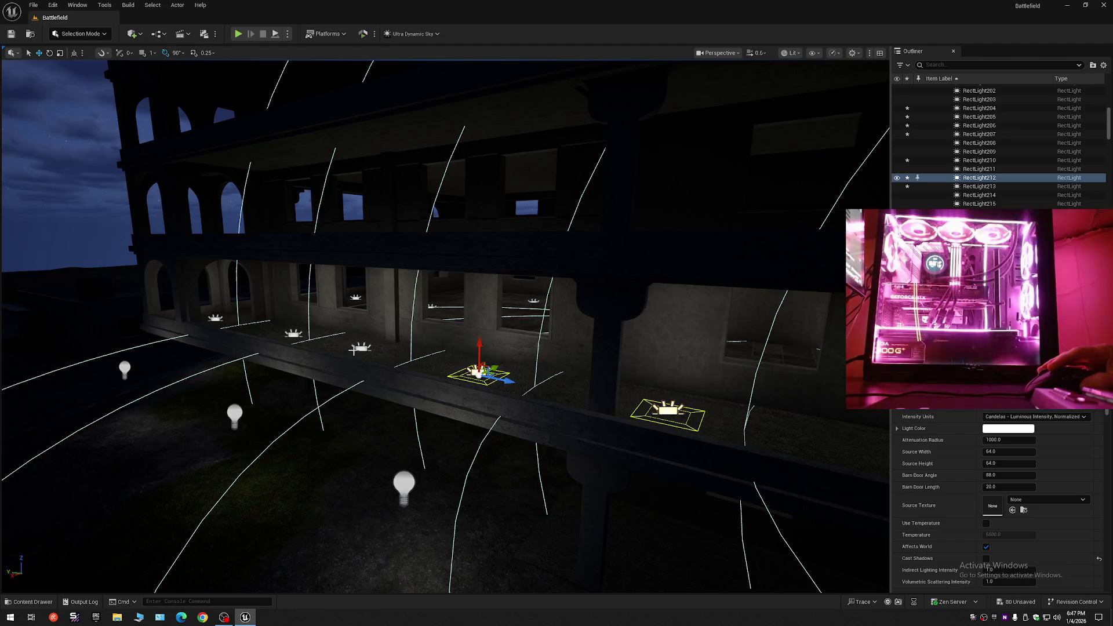
{"action": "left_click", "coordinate": [358, 349], "text": "ctrl"}
{"action": "left_click", "coordinate": [293, 335], "text": "ctrl"}
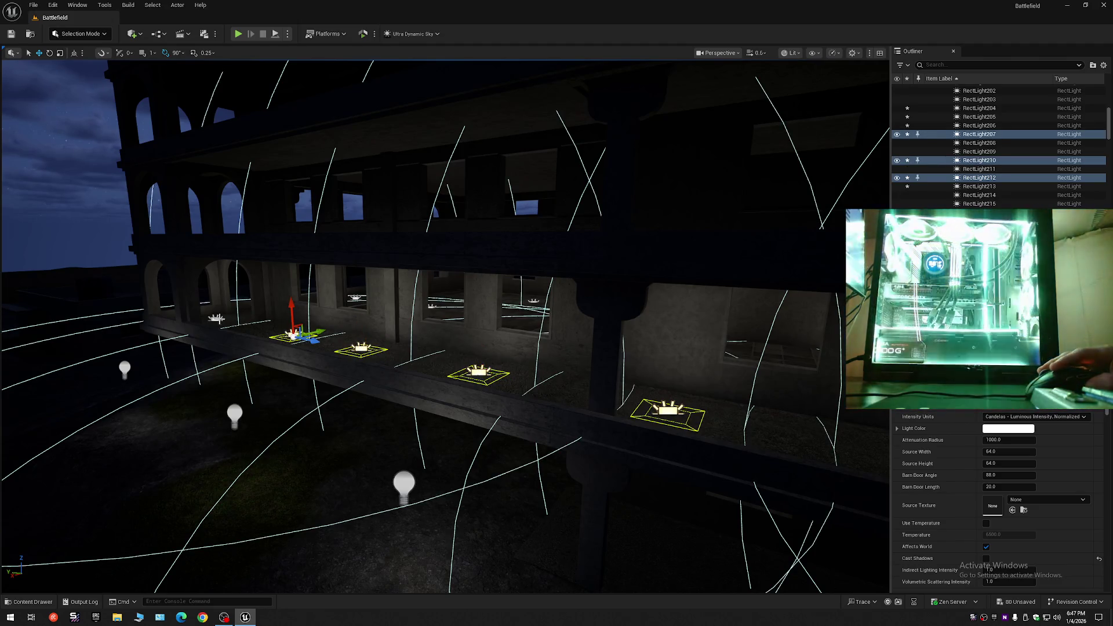
Fly along the arcade and add its floor rect lights to the group.
{"action": "key", "text": "w"}
{"action": "scroll", "coordinate": [445, 324], "scroll_direction": "up", "scroll_amount": 1}
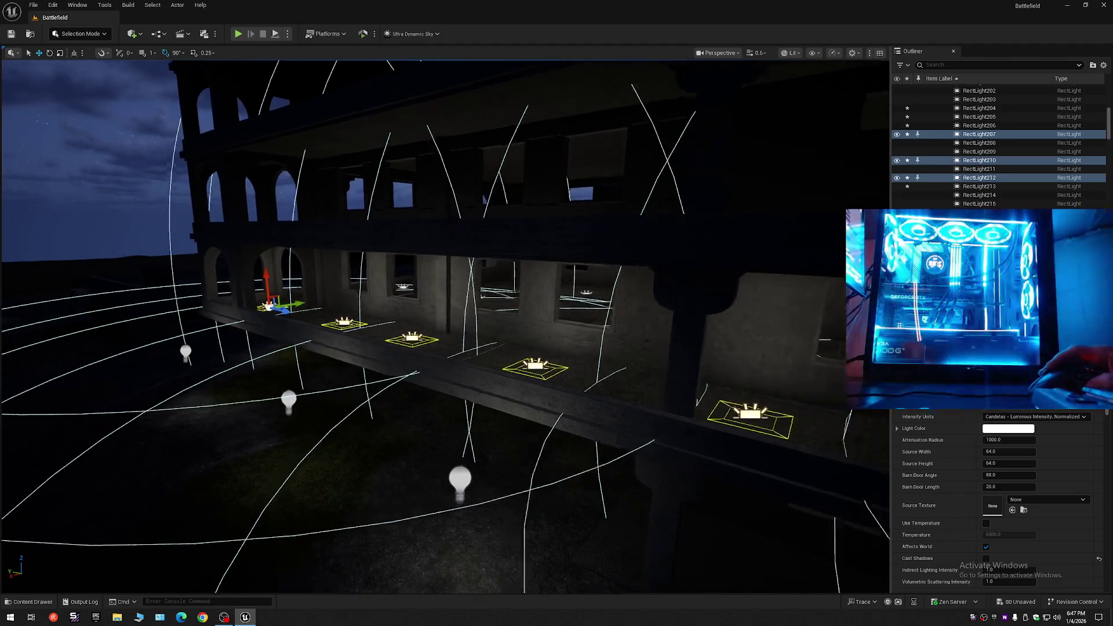
{"action": "key", "text": "a"}
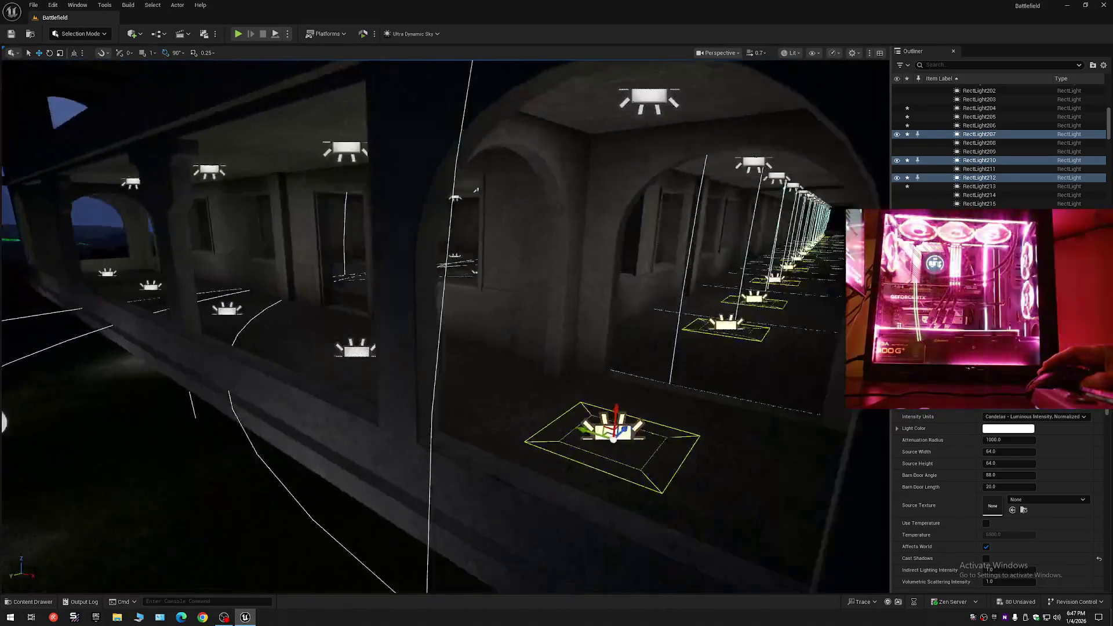
{"action": "key", "text": "a"}
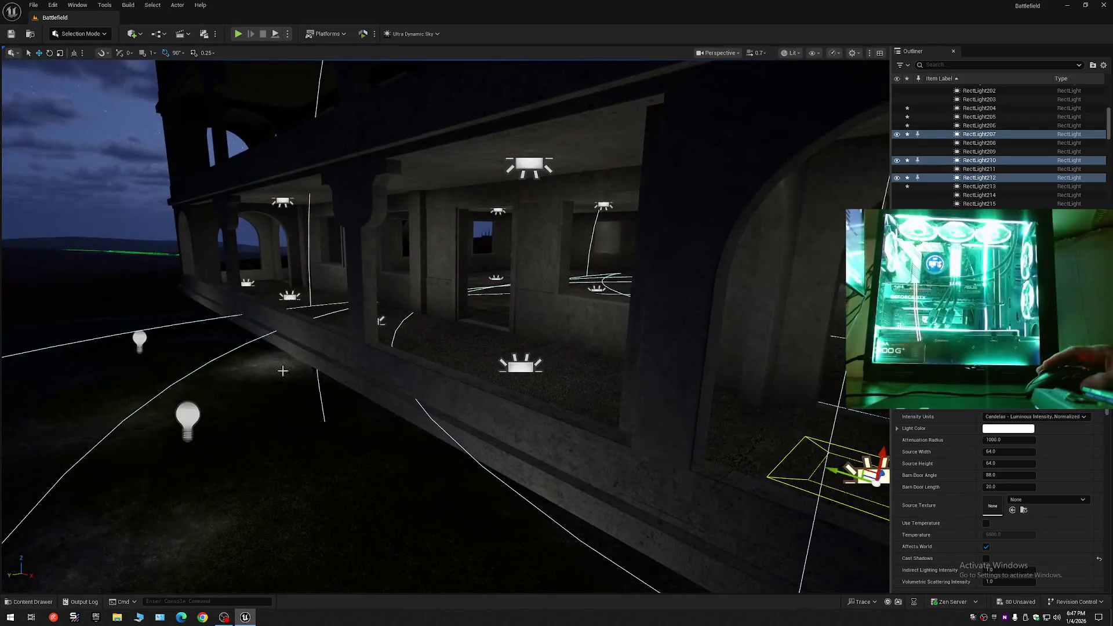
{"action": "left_click", "coordinate": [513, 367]}
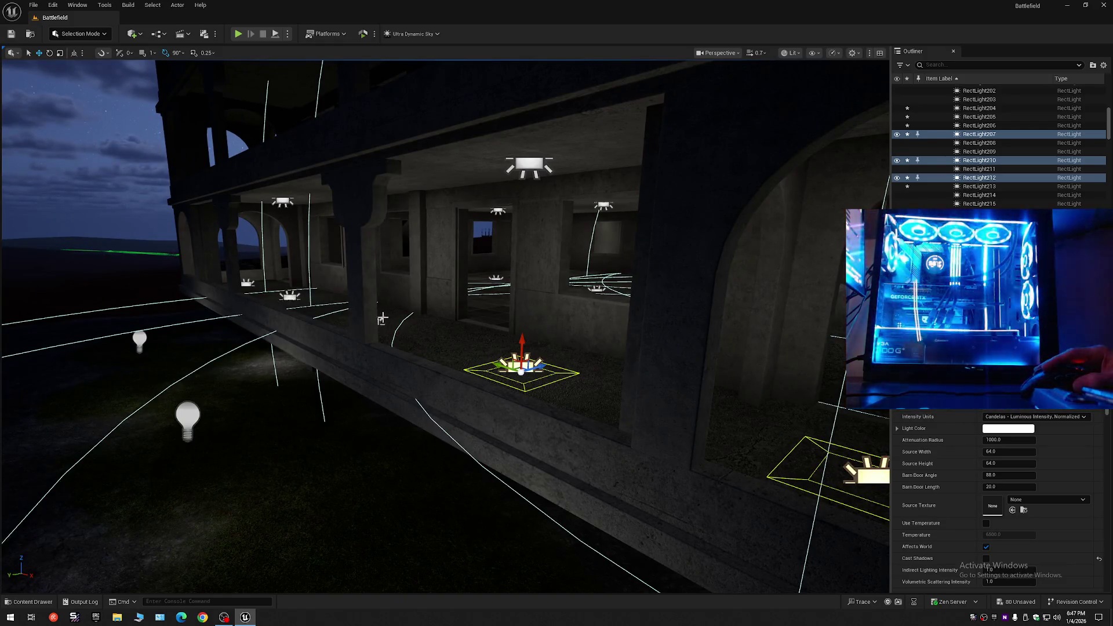
{"action": "left_click", "coordinate": [287, 294], "text": "ctrl"}
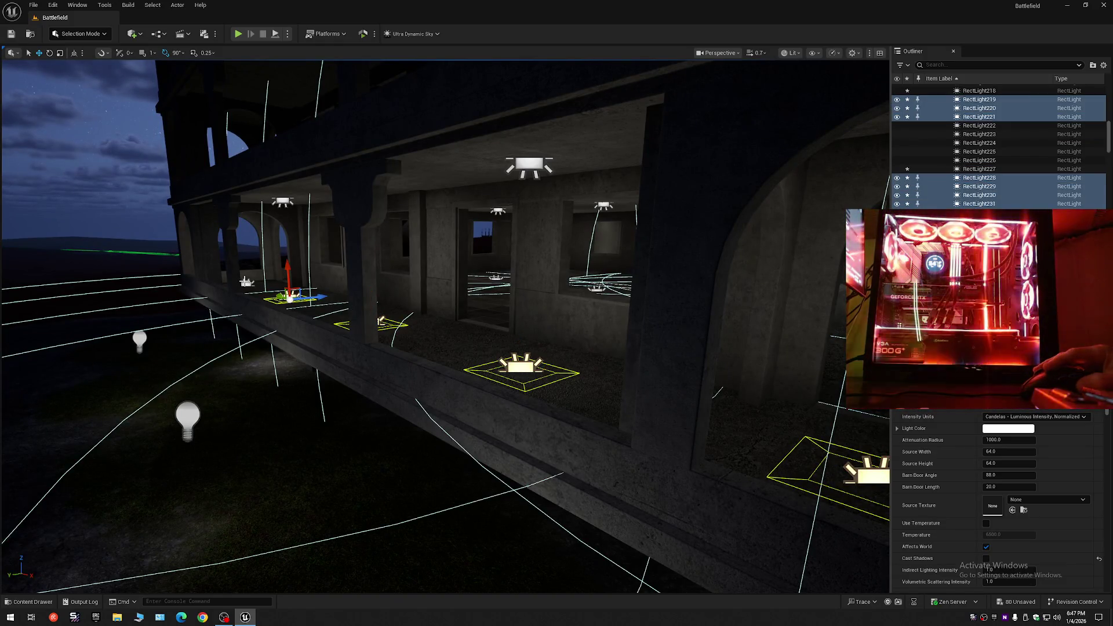